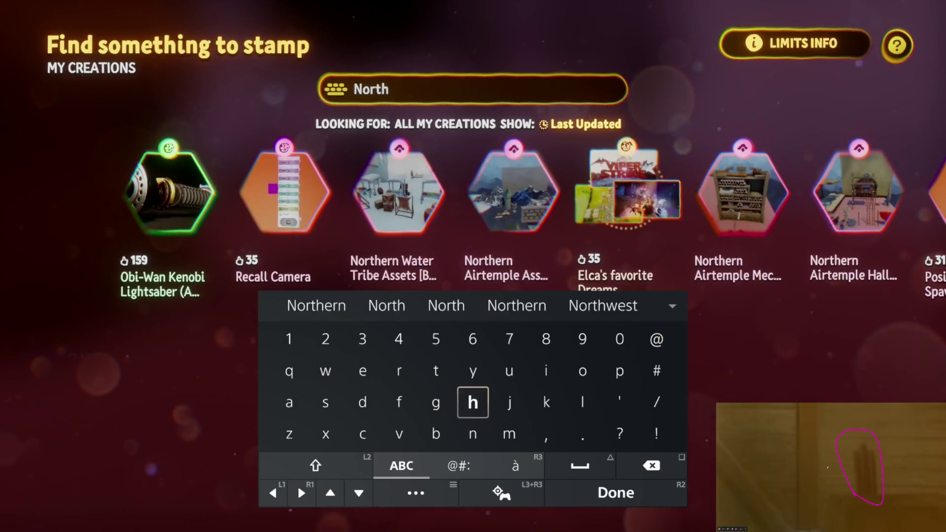
Step: Commit the 'North' creation search, then back out of the stamp browser to the straw dome
key("Return")
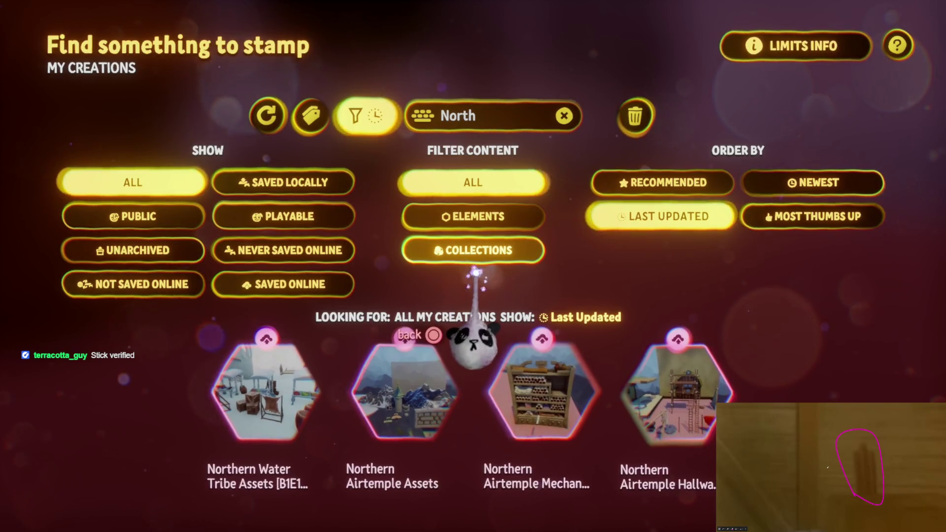
key("Escape")
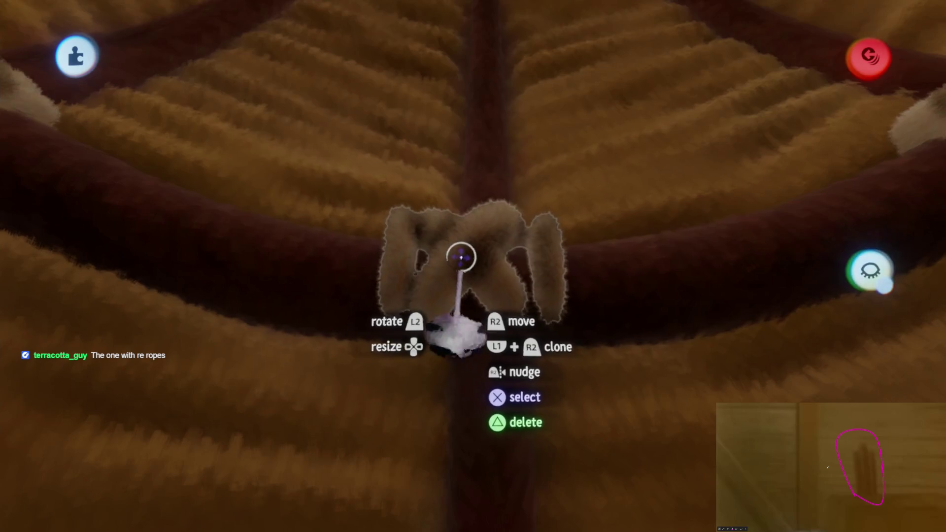
Step: Leave sculpt mode and move one fuzzy rope knot onto a rope crossing of the dome
key("Escape")
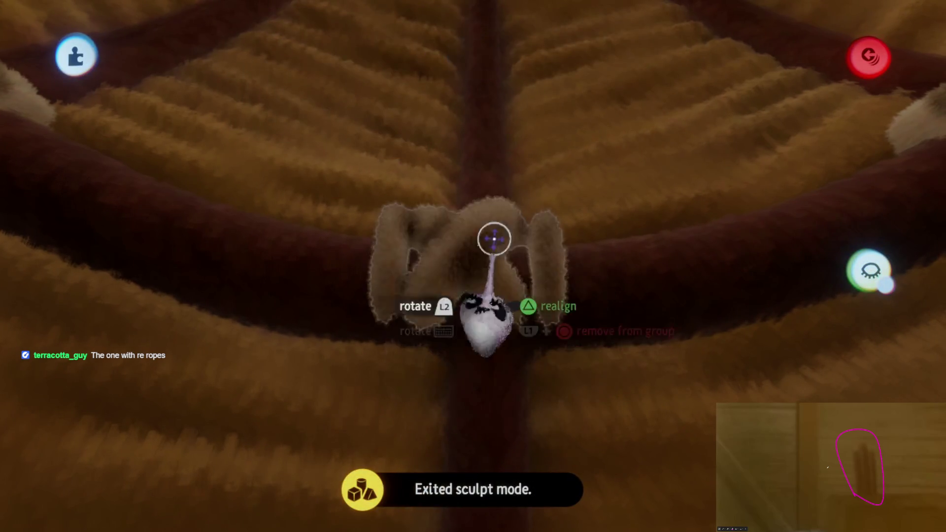
left_click(542, 52)
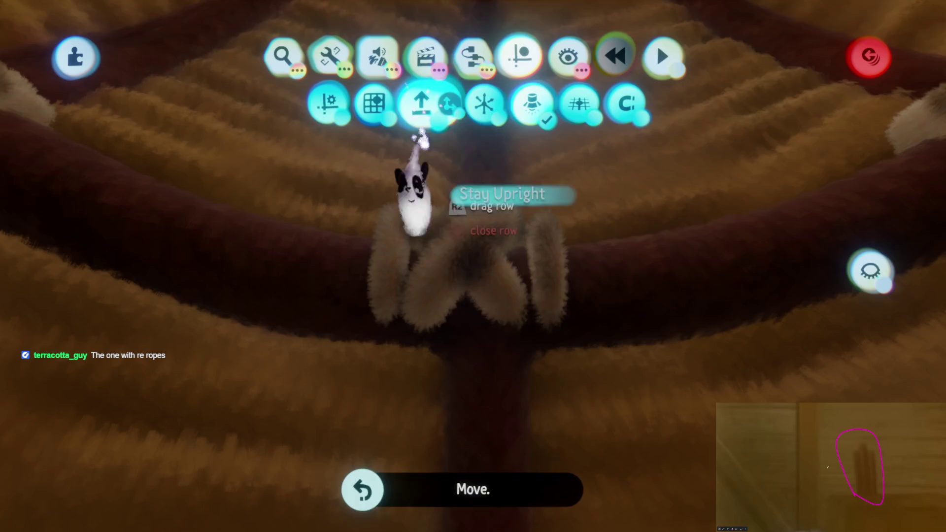
key("Escape")
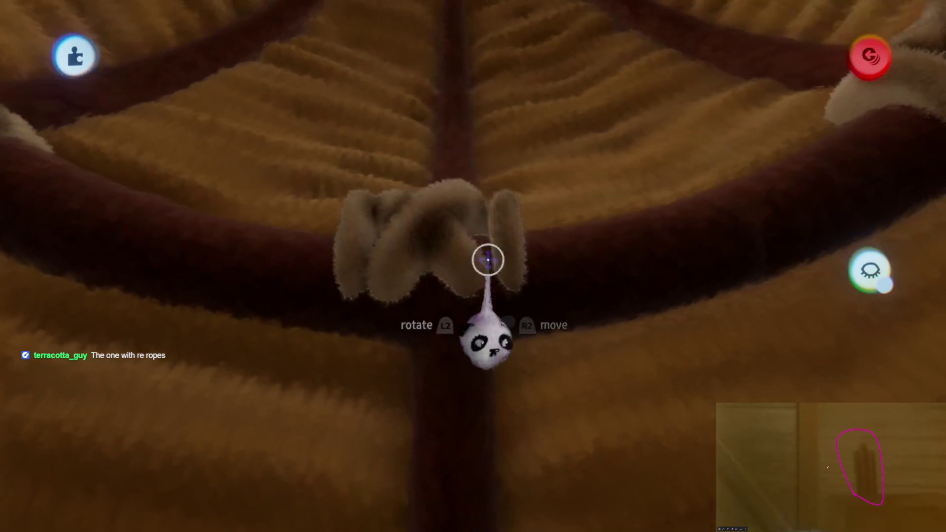
key("Escape")
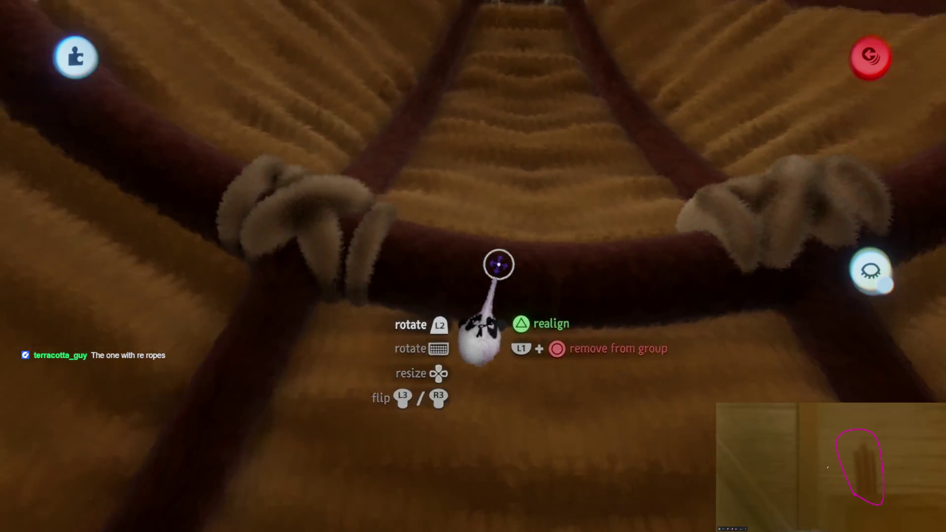
mouse_move(468, 274)
left_mouse_down()
mouse_move(482, 228)
mouse_move(463, 168)
left_mouse_up()
mouse_move(470, 203)
left_mouse_down()
mouse_move(477, 226)
mouse_move(456, 238)
mouse_move(469, 236)
mouse_move(466, 178)
mouse_move(475, 226)
mouse_move(402, 228)
mouse_move(473, 224)
mouse_move(458, 266)
left_mouse_up()
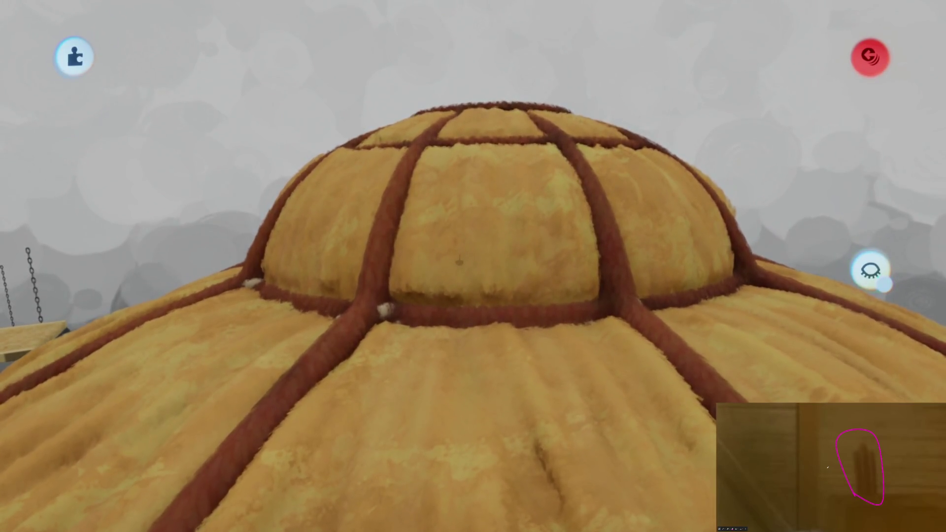
Step: Fly the camera into the dome to view the wooden and rope ladders inside
left_click(459, 261)
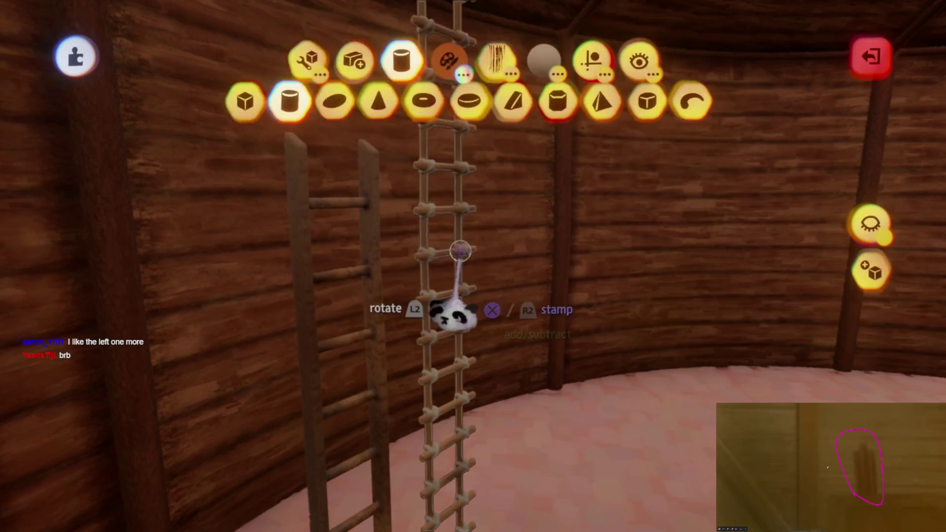
Step: Exit sculpt mode and set the sculpture's outer colour to black in its properties
key("Escape")
key("Tab")
left_click_drag(526, 310, 542, 276)
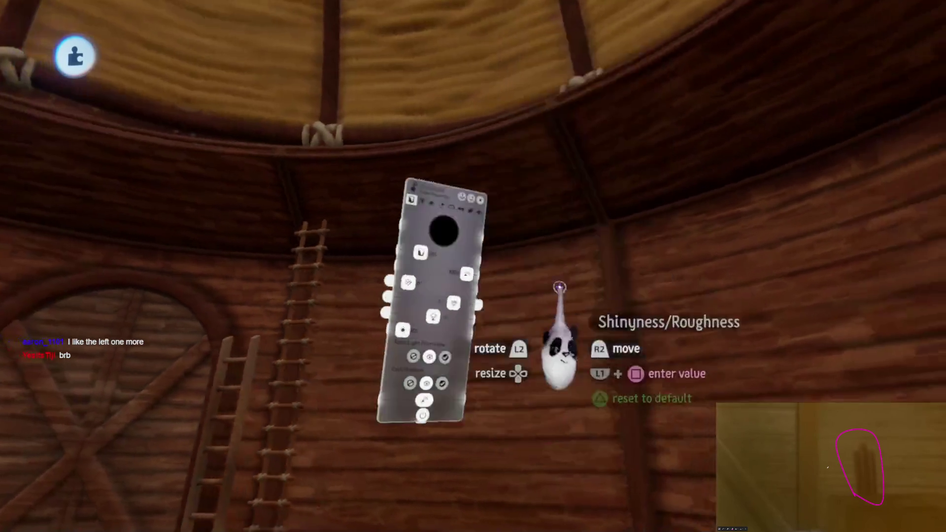
key("Escape")
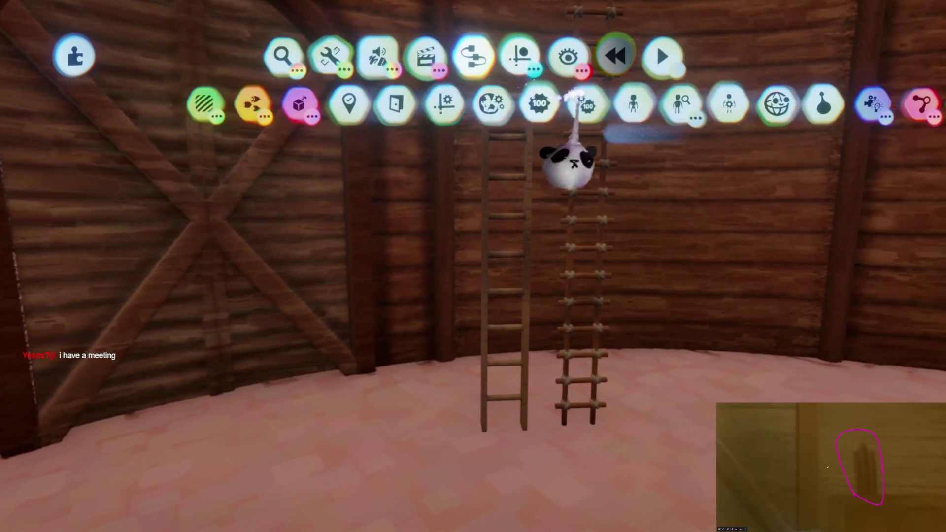
Step: Cancel a test puppet stamp and set the rope ladder down enlarged to 133%
left_click(634, 104)
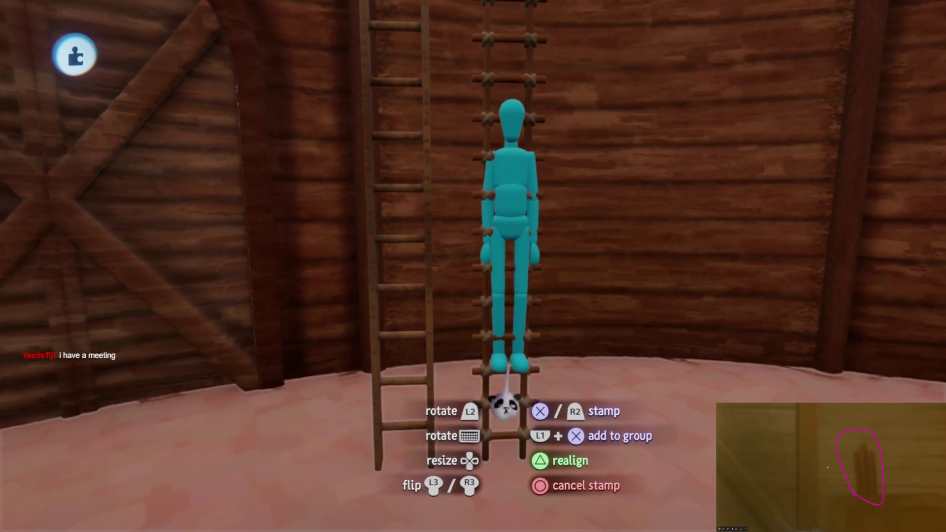
key("Escape")
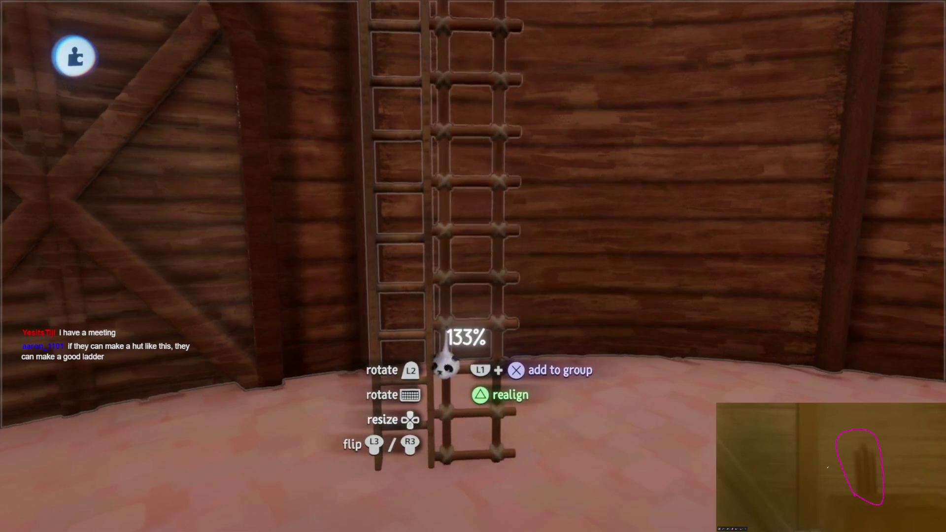
mouse_move(474, 327)
left_mouse_down()
mouse_move(481, 347)
mouse_move(485, 340)
left_mouse_up()
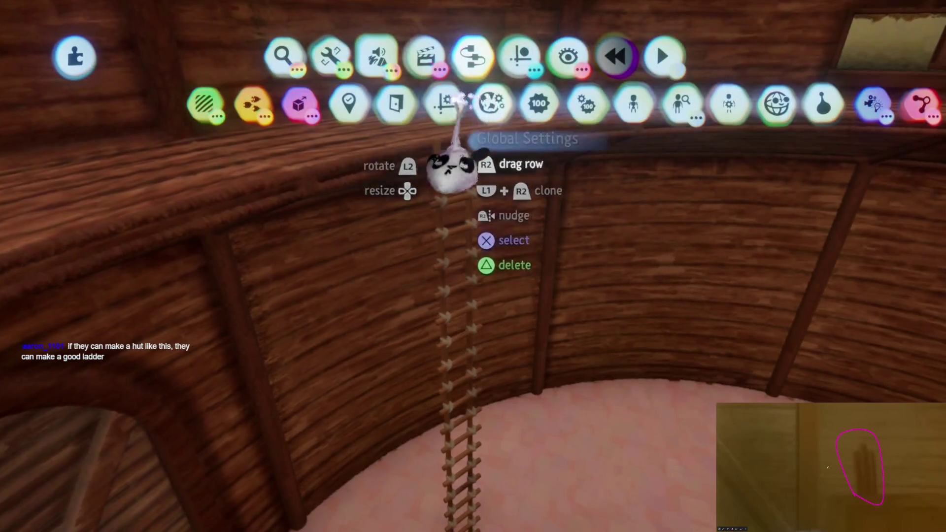
Step: Turn on the 1/2 placement grid and clone the outdoor rope ladder beside the original
left_click(370, 103)
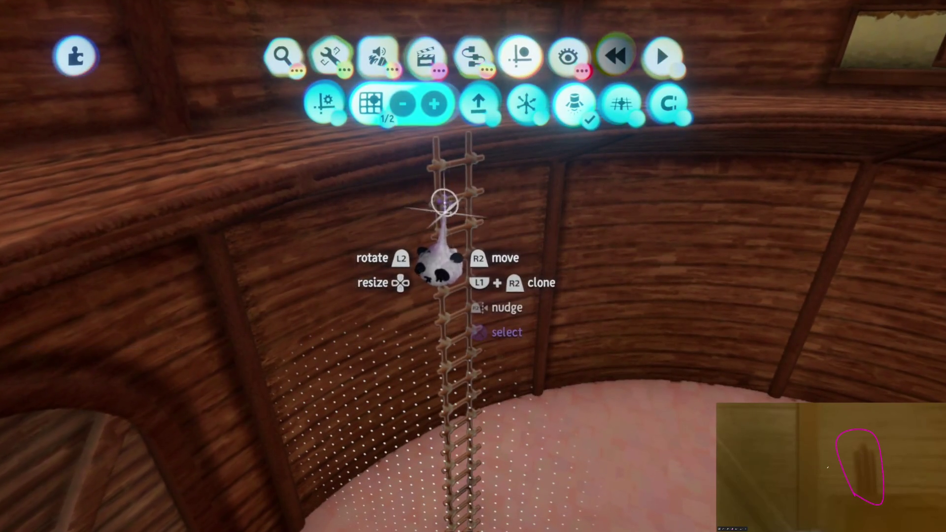
key("Escape")
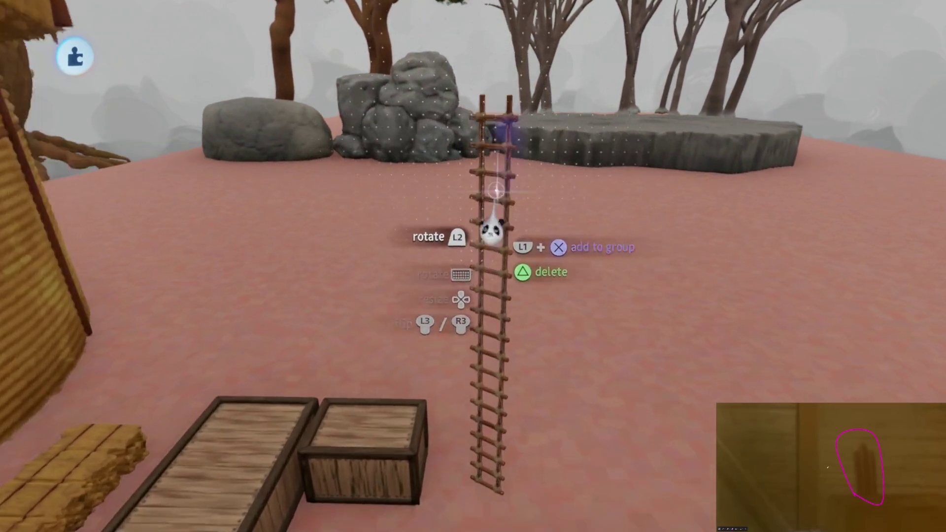
left_click_drag(510, 197, 533, 172)
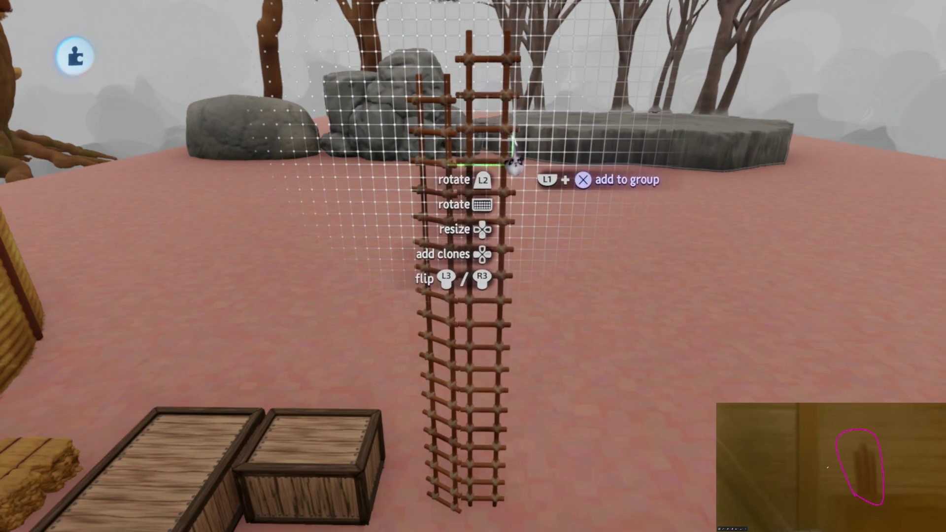
left_click_drag(513, 189, 486, 210)
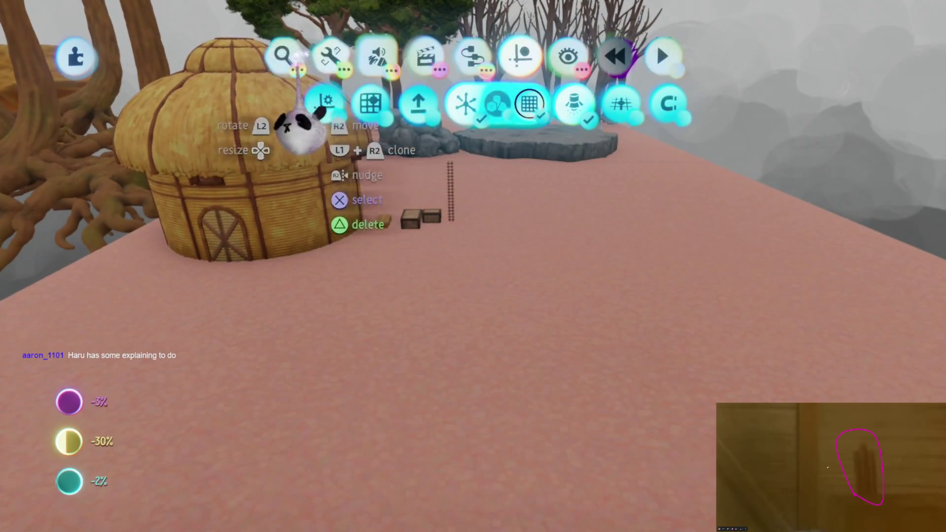
Step: Bring up the stamp browser listing My Creations matching 'North'
left_click(283, 55)
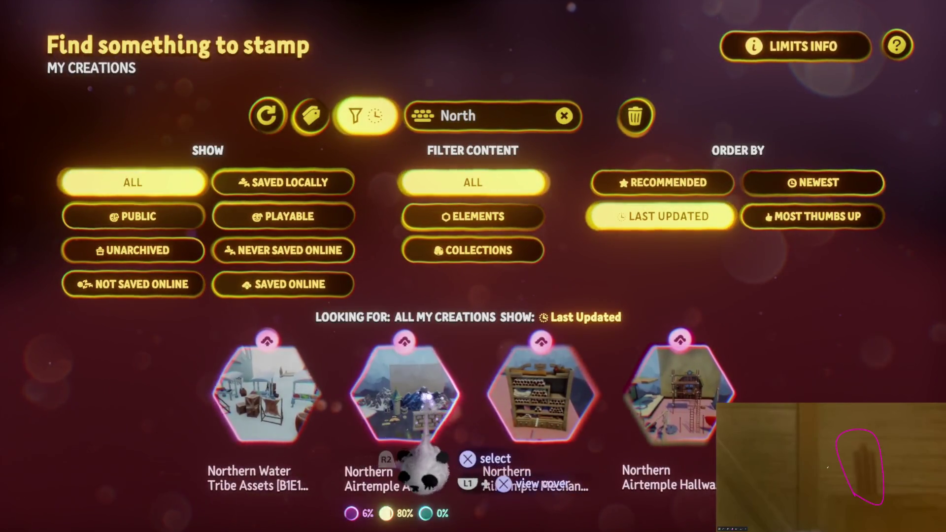
Step: Dismiss the stamp browser to return to the pink island with the straw hut
key("Escape")
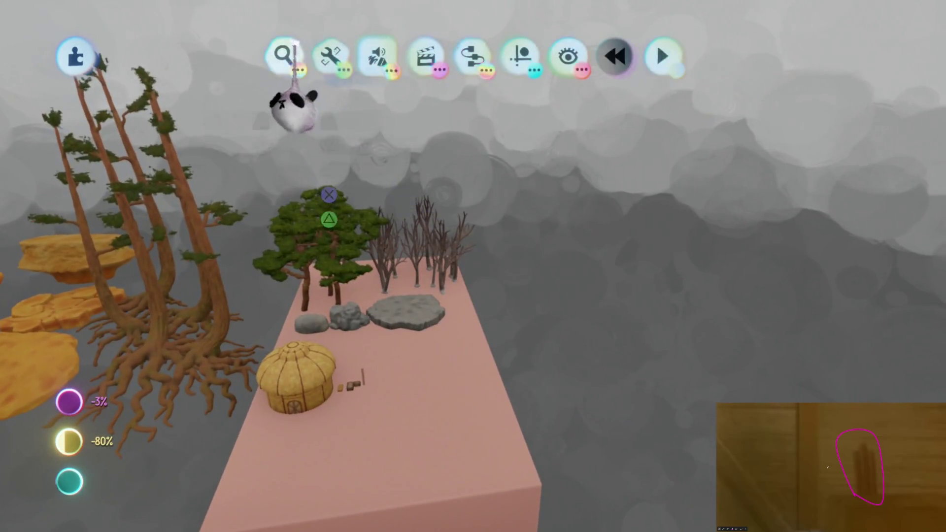
Step: Search the stamp browser for 'Omashu' and stamp the second Omashu Assets result
left_click(285, 54)
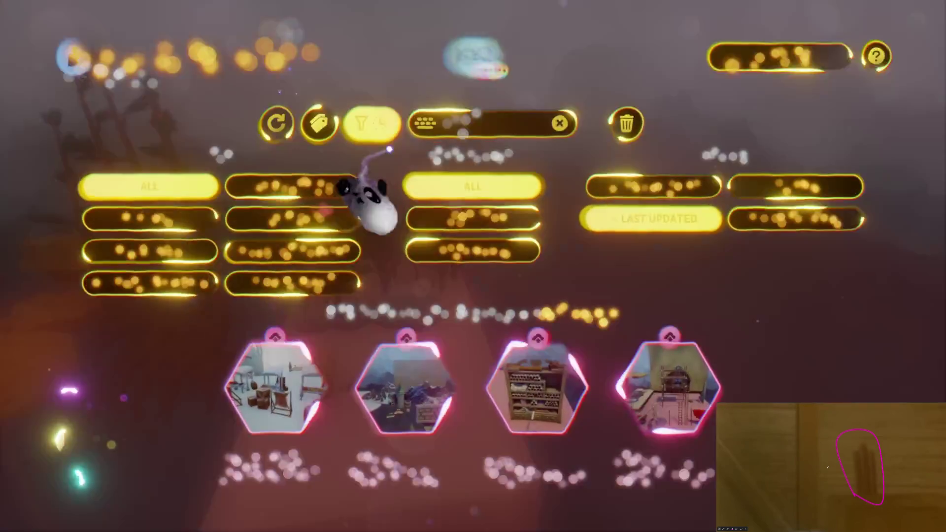
type("O")
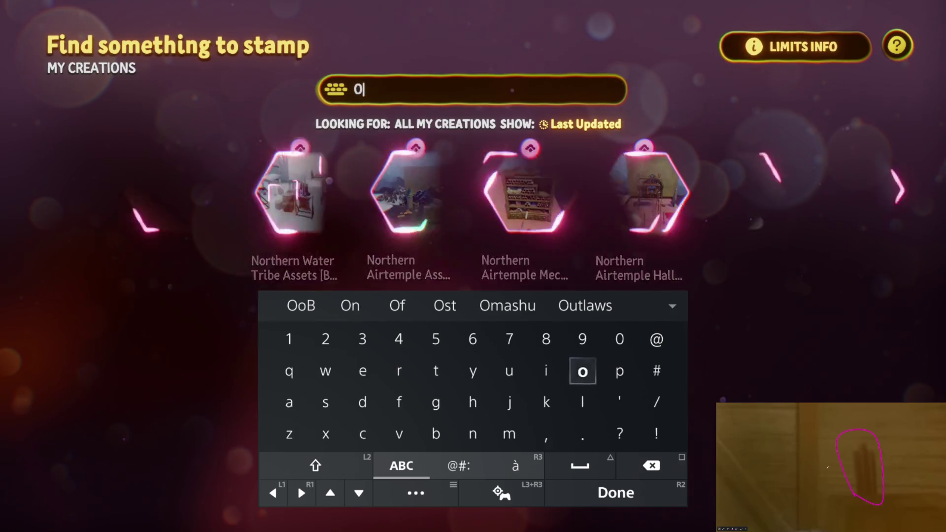
type("mashu")
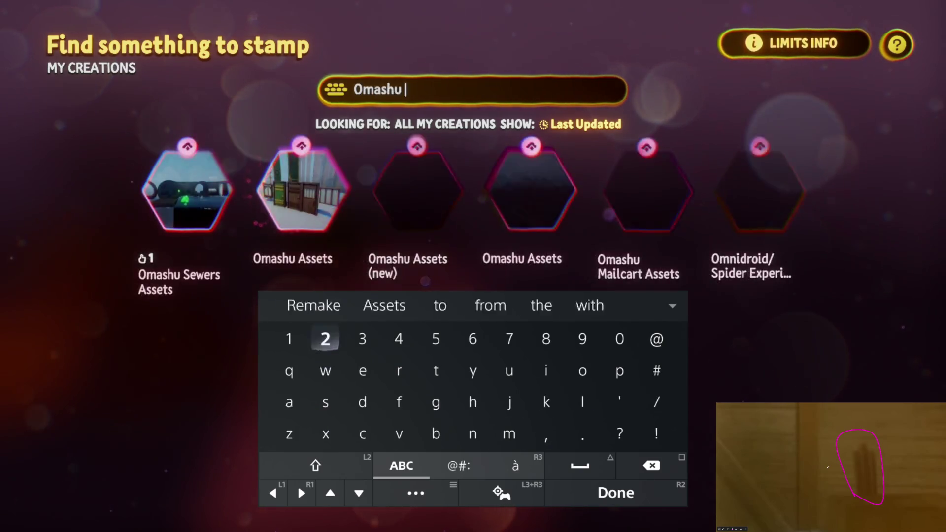
key("Return")
left_click(318, 391)
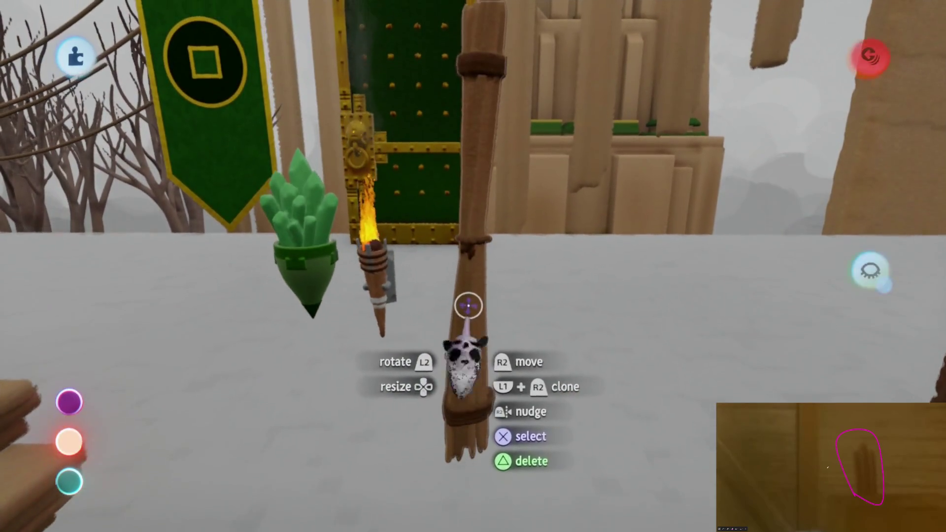
Step: Leave sculpt mode to begin moving Omashu props onto the village island
key("Escape")
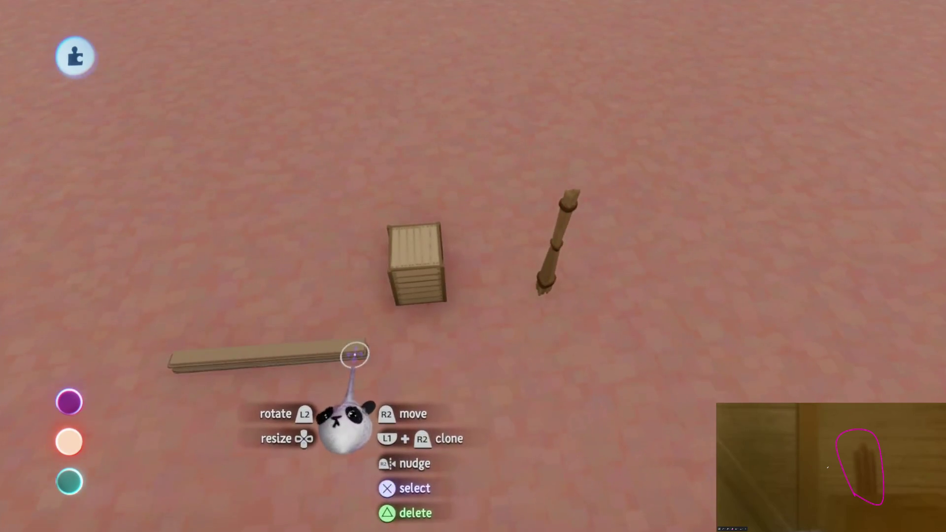
Step: Gather the long plank, crate and post together and move them toward the crates and ladder
left_click(341, 348)
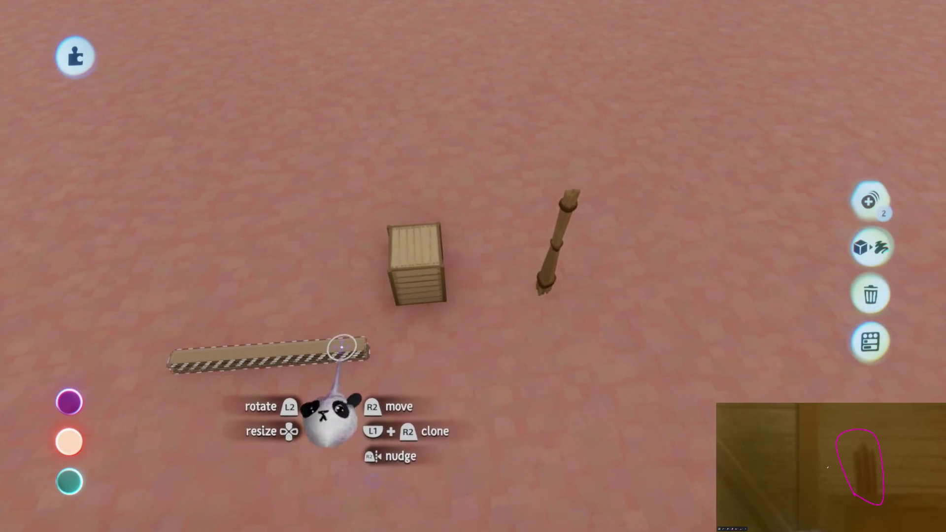
key("Escape")
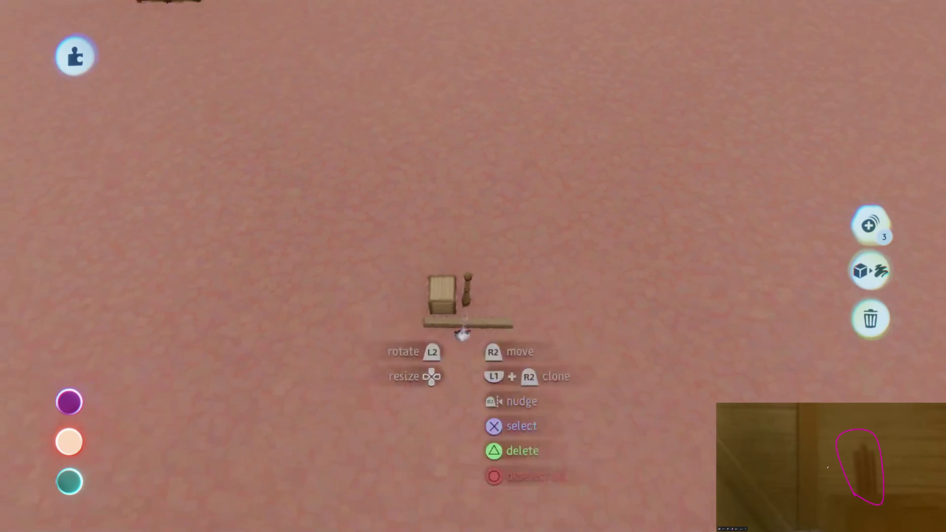
left_click_drag(462, 333, 483, 463)
mouse_move(481, 288)
left_mouse_down()
mouse_move(475, 295)
mouse_move(504, 308)
left_mouse_up()
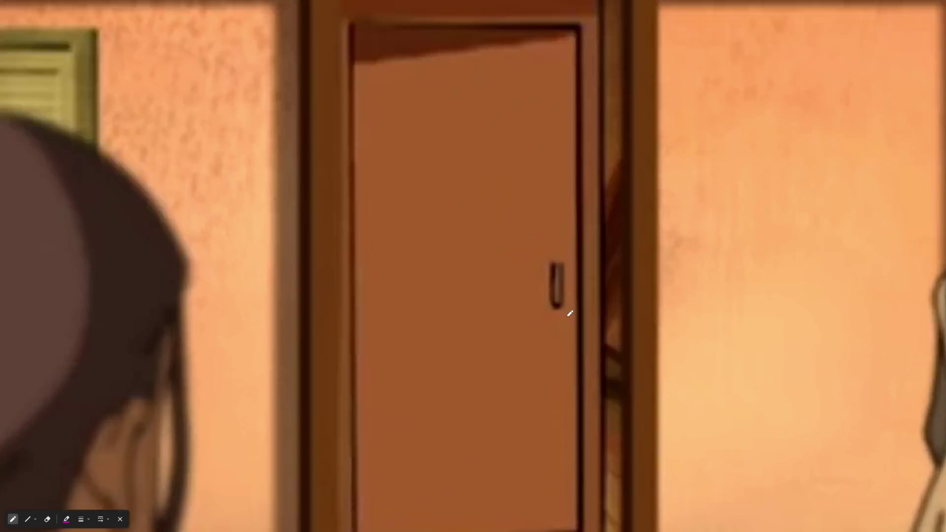
Step: Mark a small dot beside the door handle on the reference board
left_click(568, 208)
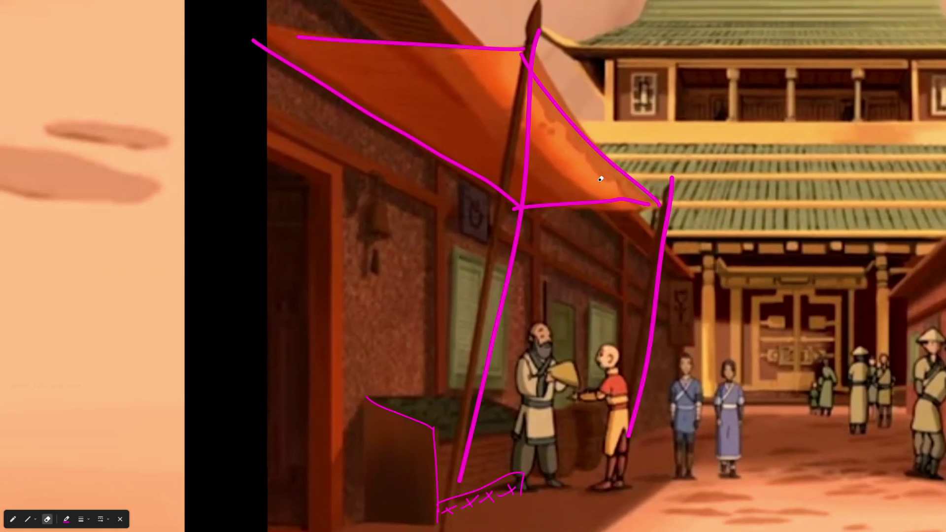
Step: Erase the magenta guide strokes over the market reference and switch back to the pen
key("e")
left_click(445, 163)
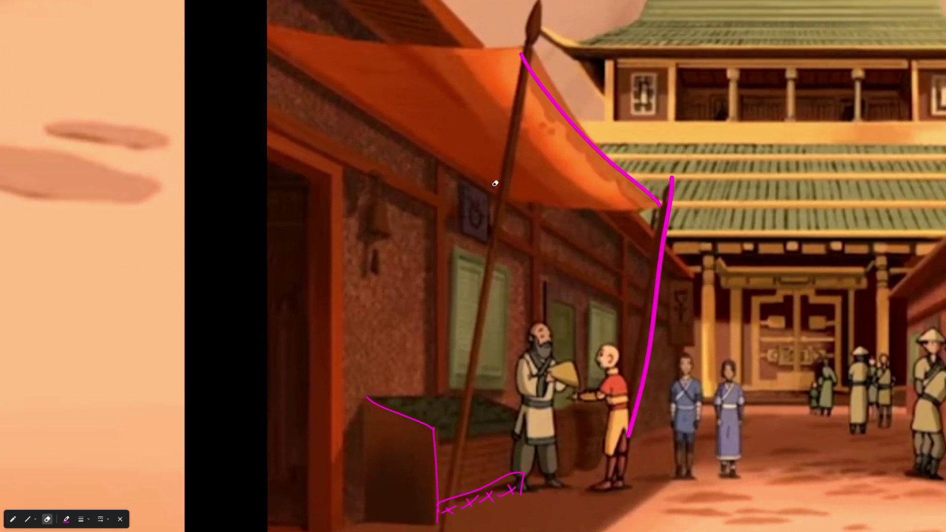
key("p")
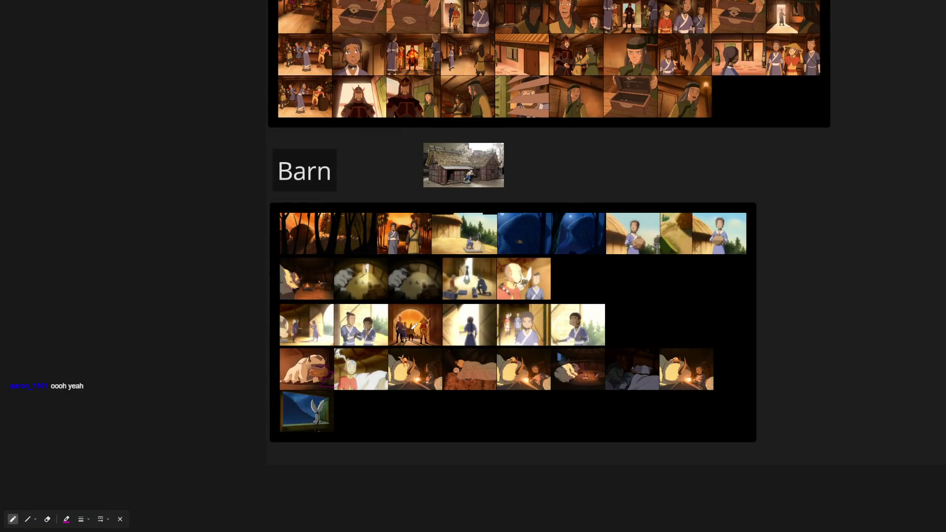
Step: Zoom into the Barn still with the pink-circled hay
scroll(408, 289, "up", 5)
scroll(718, 200, "up", 10)
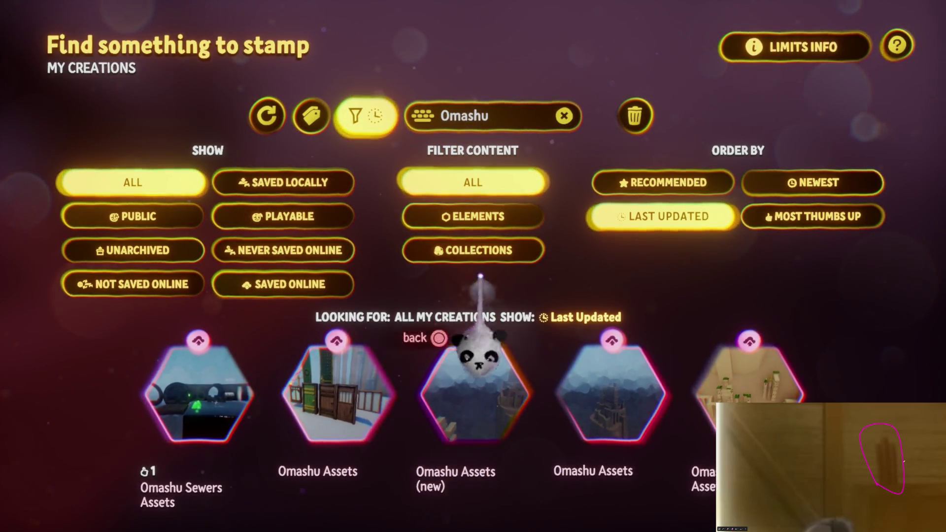
Step: Replace the Omashu search with 'North' and pick Northern Airtemple Assets to stamp
left_click(485, 117)
key("BackSpace")
key("BackSpace")
key("BackSpace")
type("N")
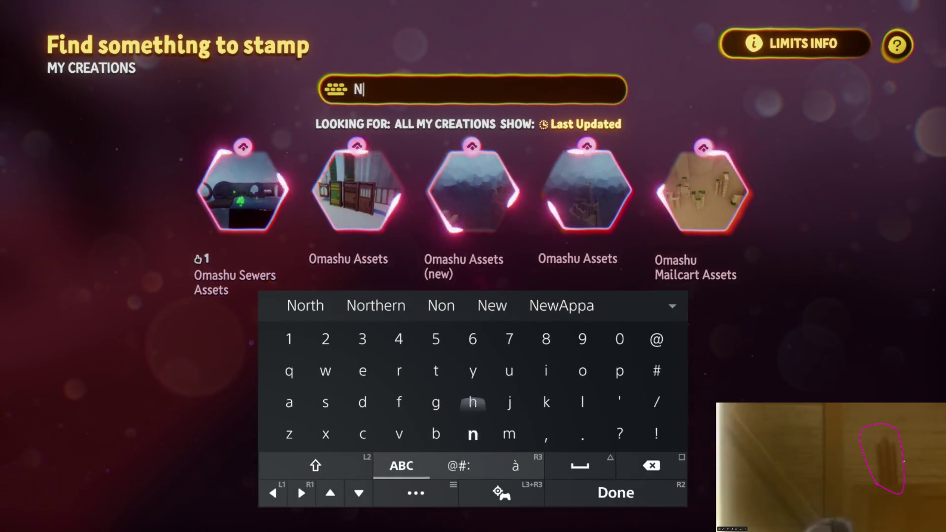
type("orth")
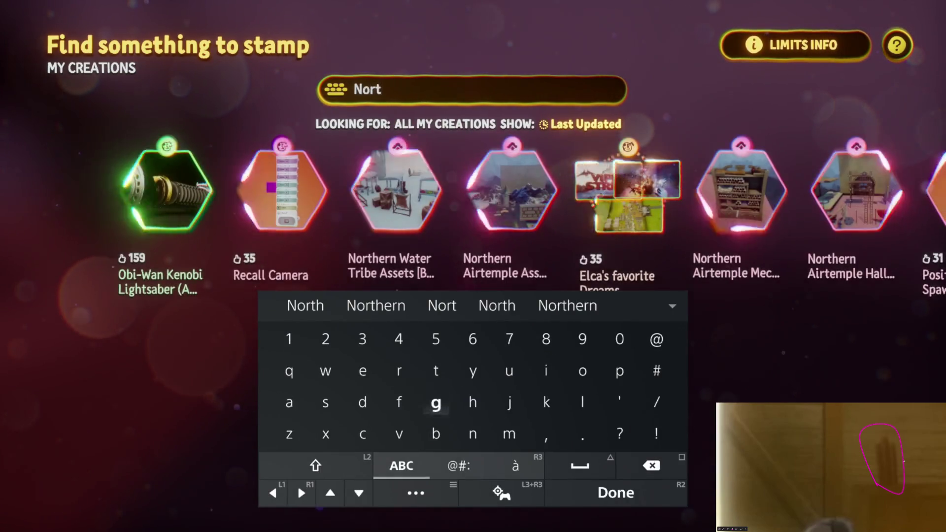
key("Return")
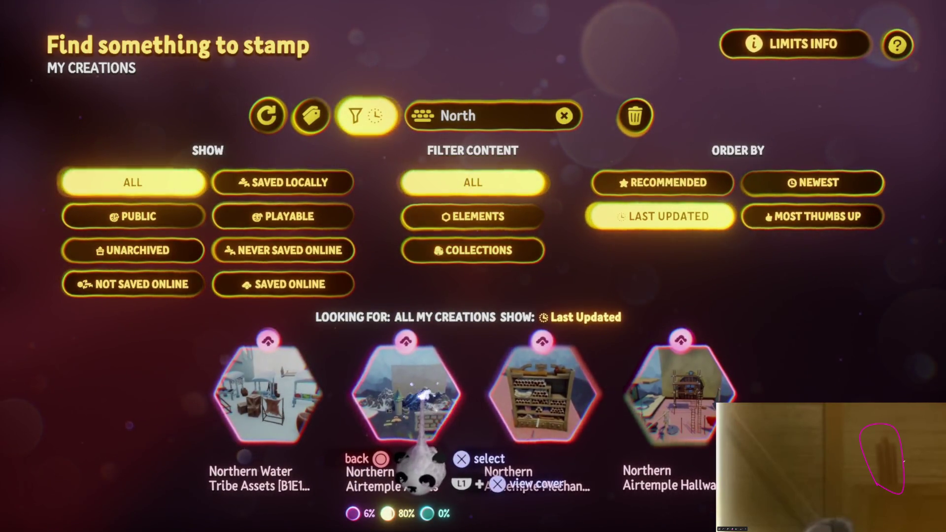
left_click(549, 438)
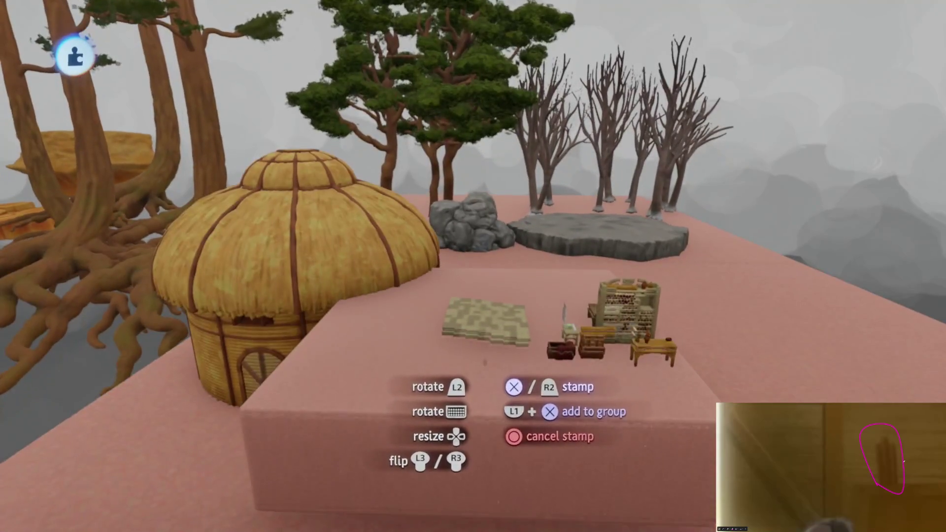
Step: Stamp the Northern Airtemple asset set beside the round hut
left_click(497, 380)
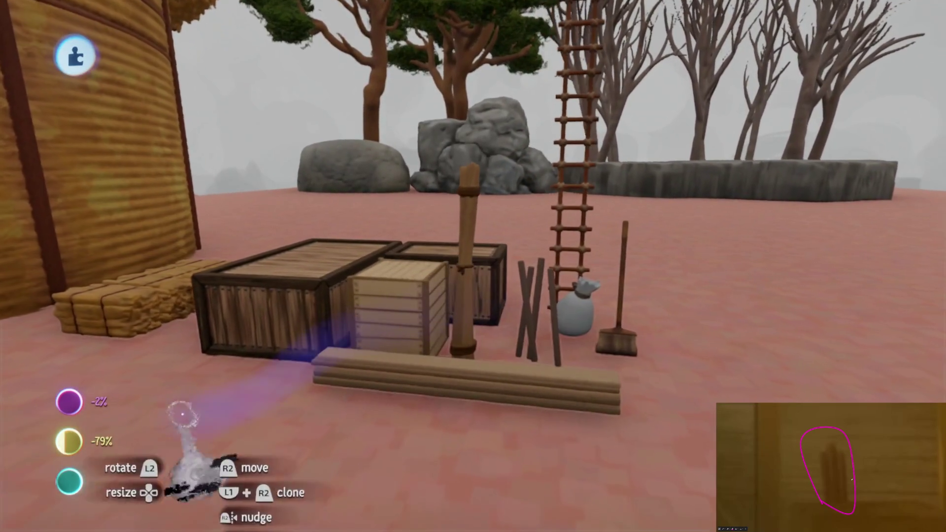
Step: Check the thermometer with the hay bale placed by the hut wall, then open the main tools menu
mouse_move(74, 454)
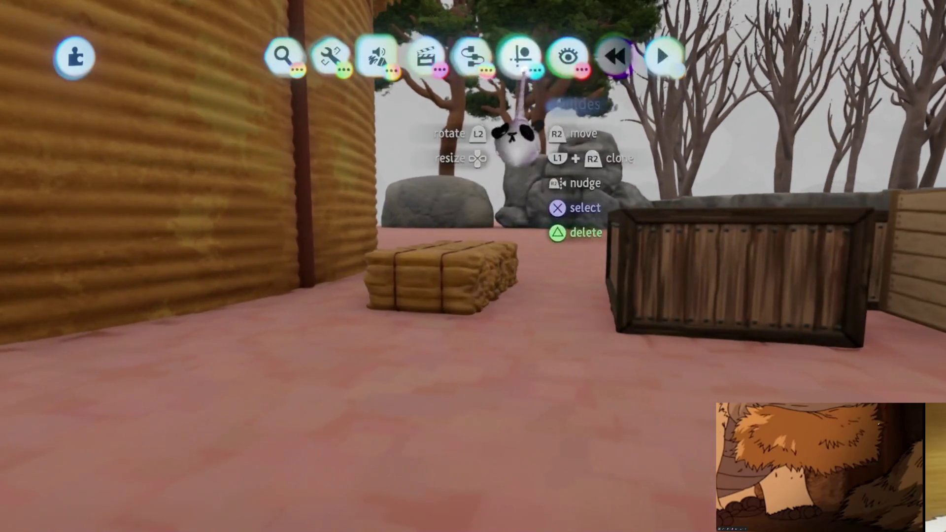
left_click(520, 54)
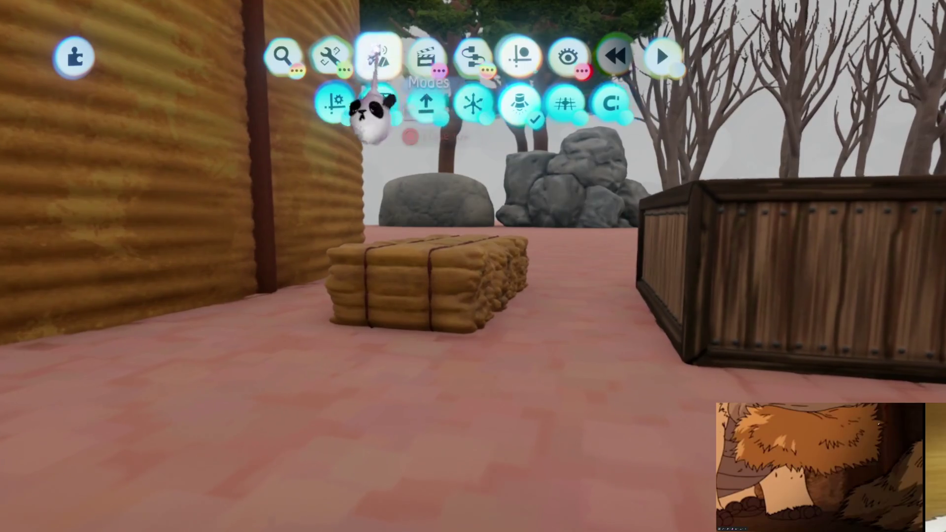
Step: Load a Sculpt sphere coloured hay-yellow from the bale and stamp it half into the ground
left_click(378, 55)
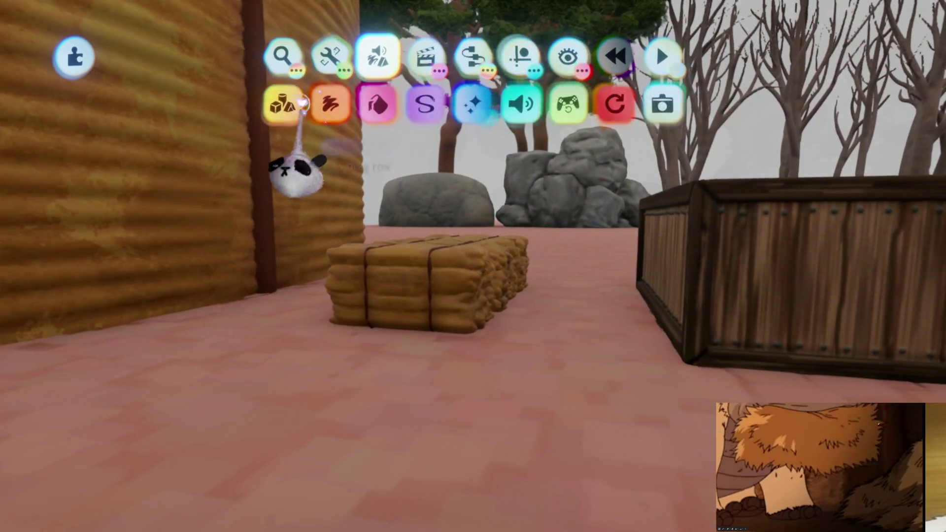
left_click(274, 102)
left_click(328, 101)
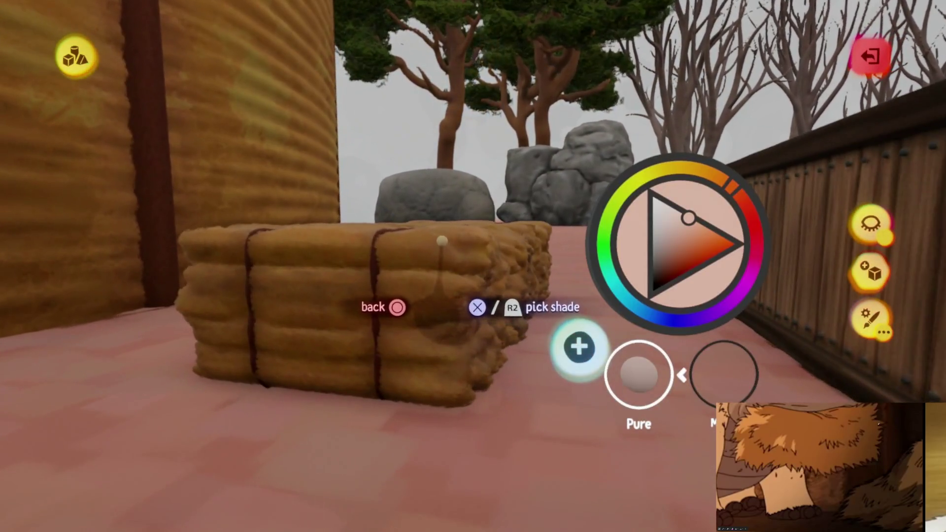
left_click(441, 266)
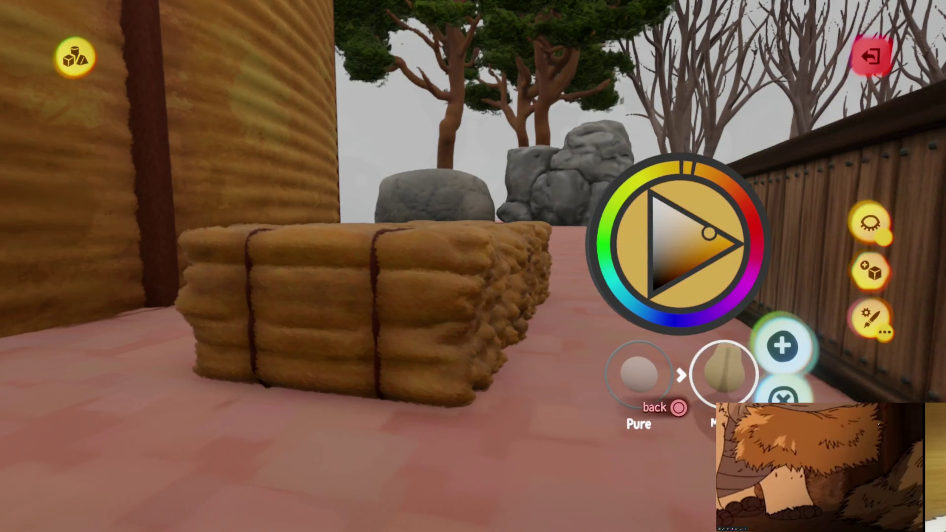
left_click(724, 374)
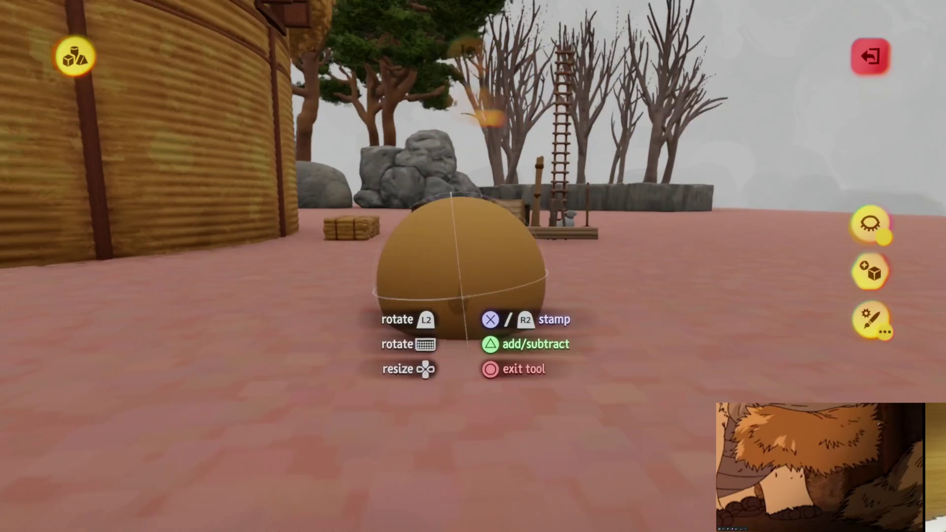
left_click(470, 340)
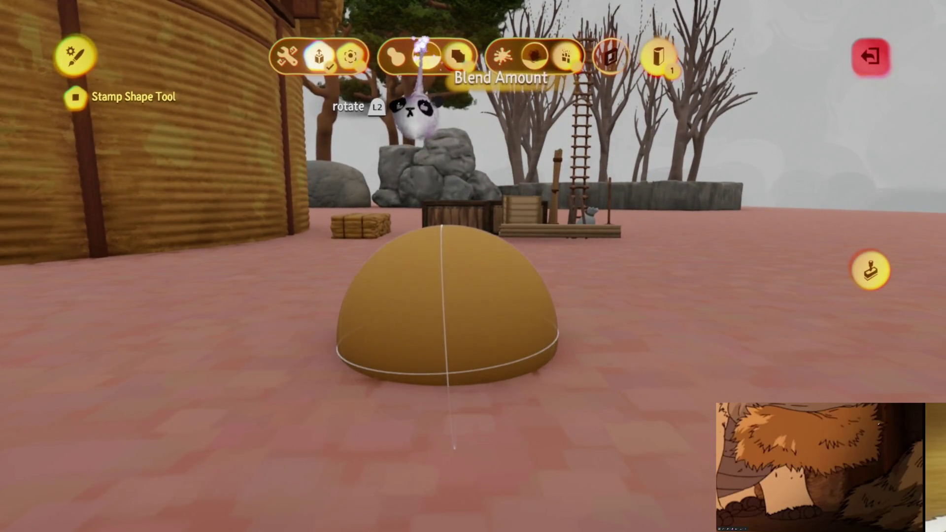
Step: Stretch the dome into a slightly turned oval, then stamp a round bulge onto the mound
key("Escape")
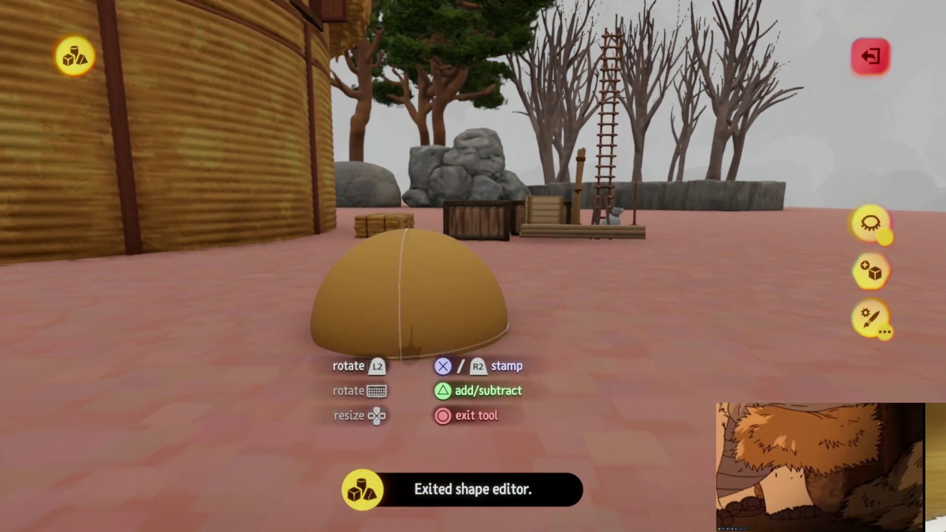
key("Right")
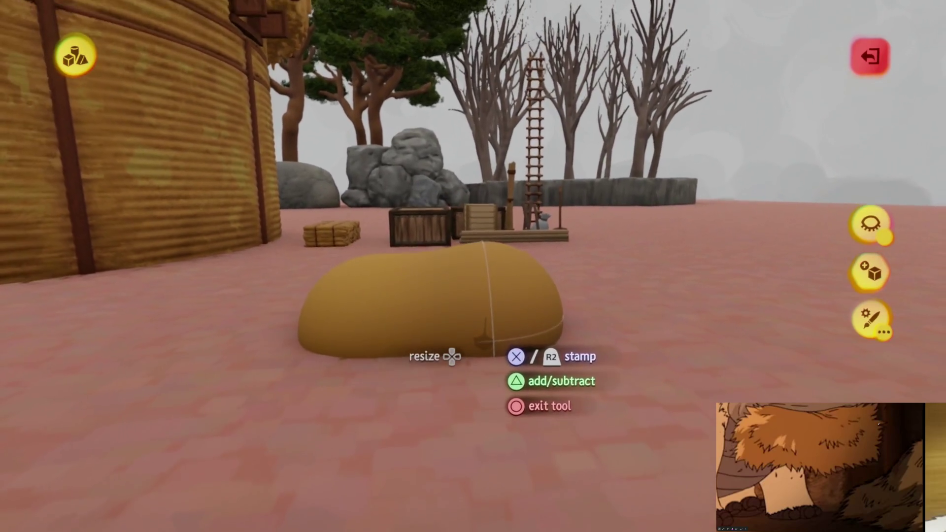
key("Up")
key("Escape")
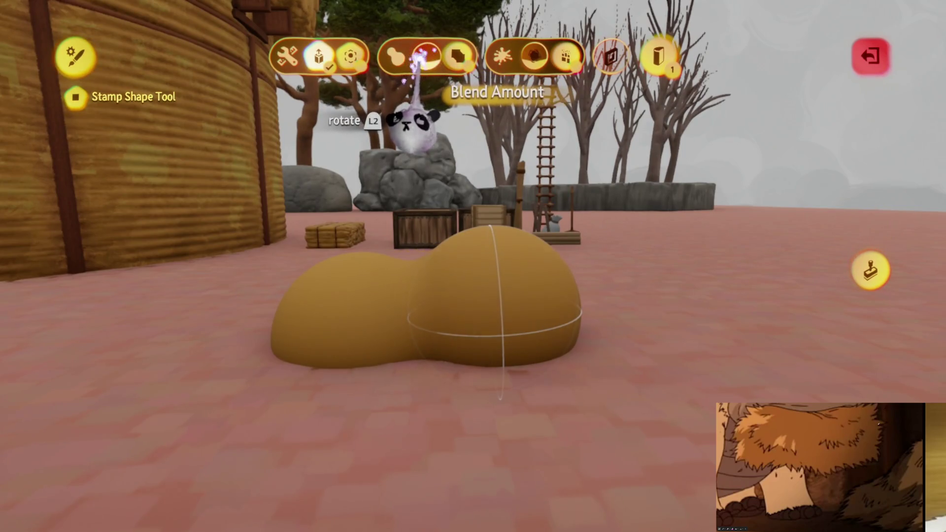
key("Escape")
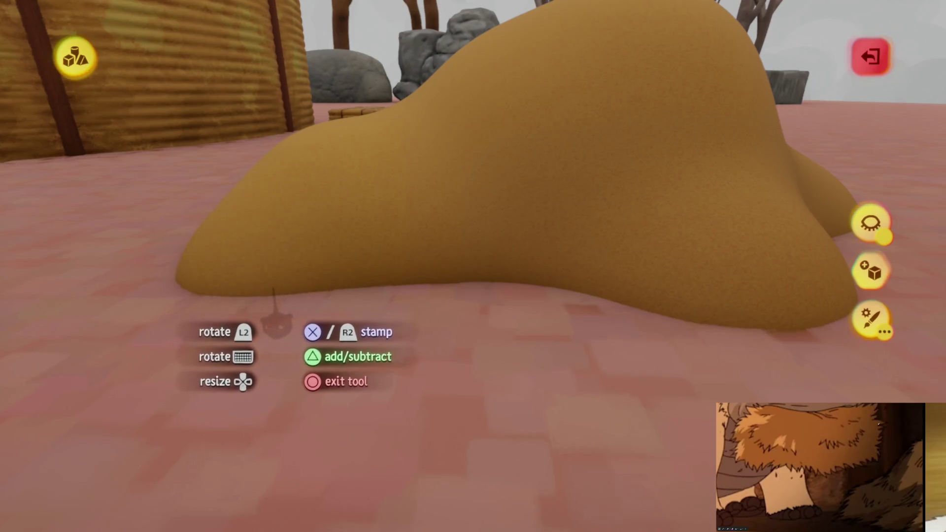
left_click(448, 340)
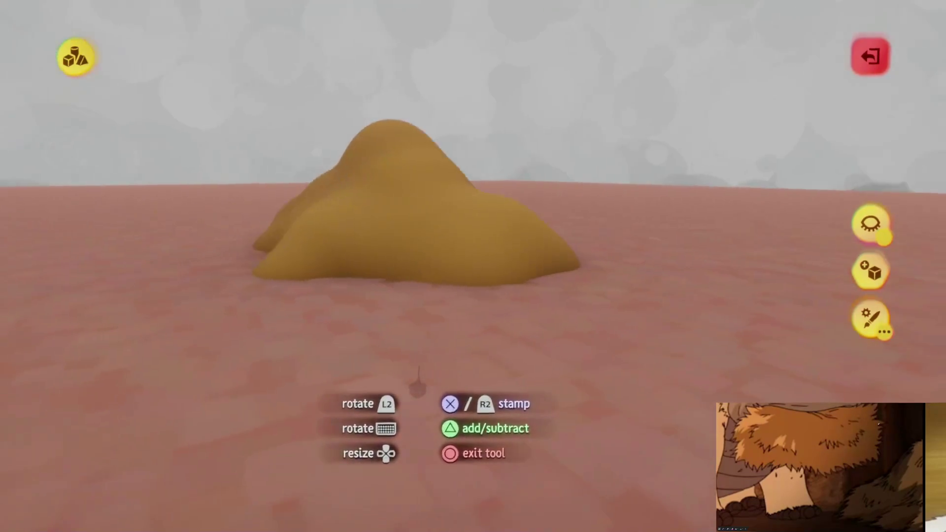
Step: Add stretched lobes to the mound, then smear its front into drooping, fringed hay streaks
key("Escape")
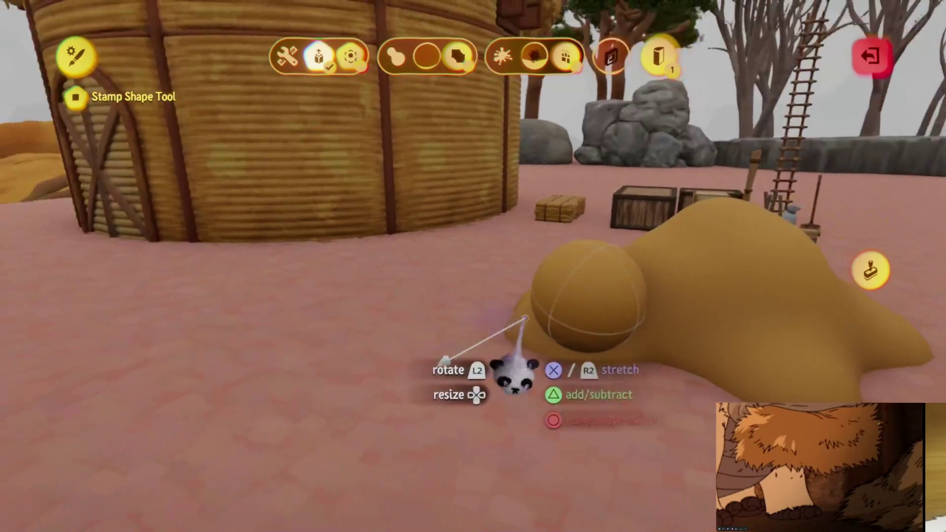
key("Escape")
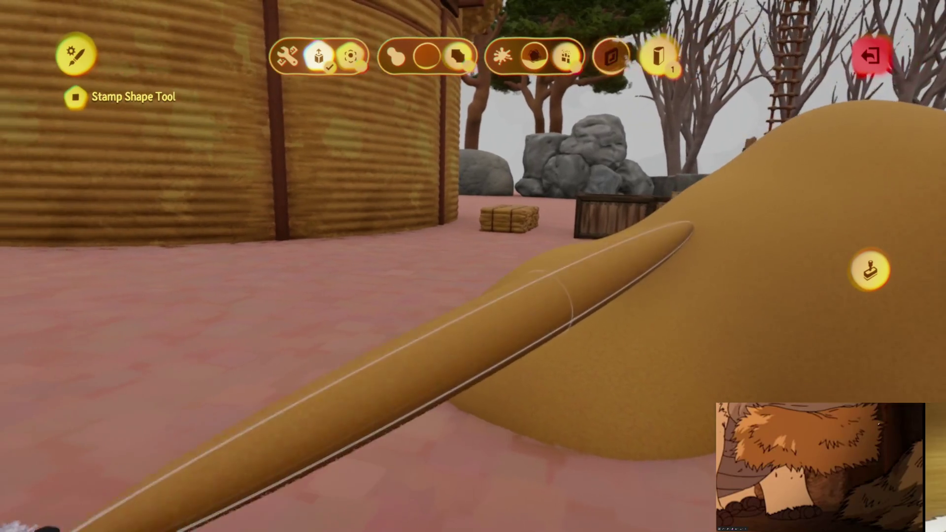
key("Escape")
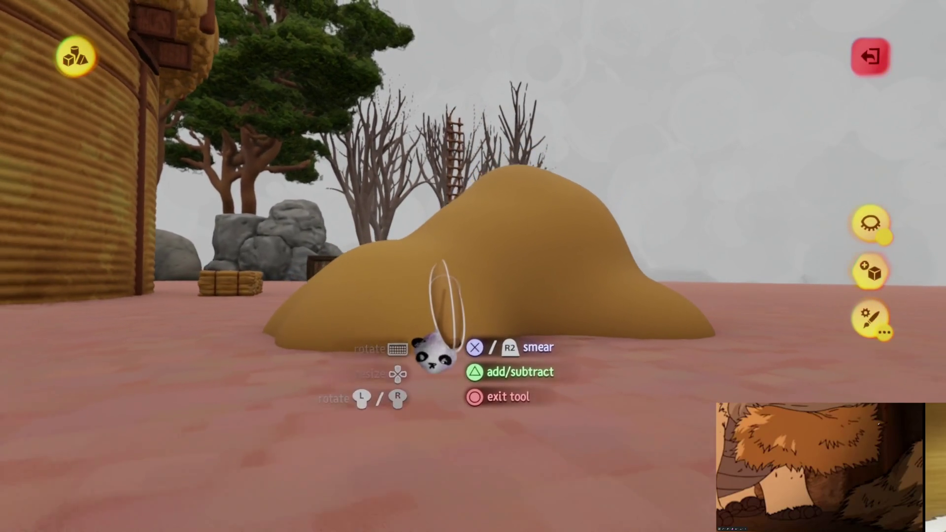
left_click_drag(424, 319, 428, 374)
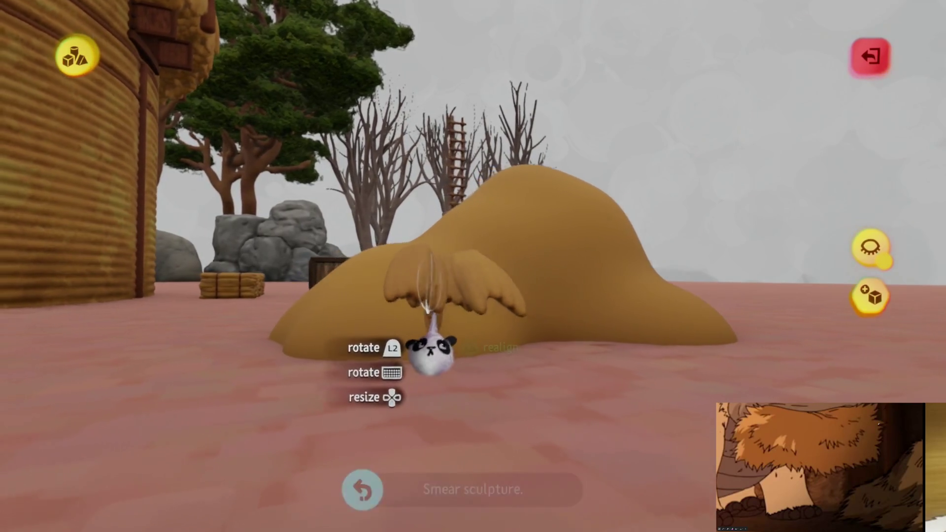
Step: Undo the earlier smear streaks, then smear a new ridge and a streak along the mound's top
key("ctrl+z")
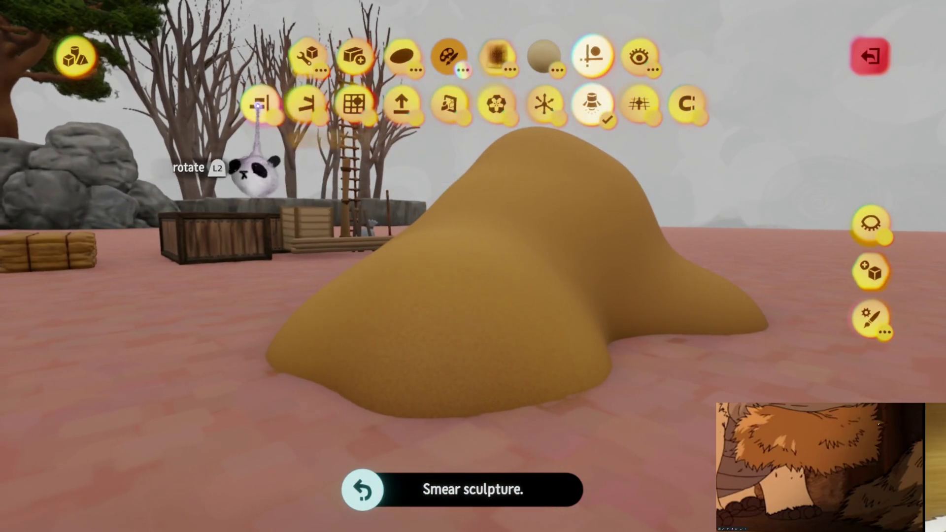
left_click_drag(397, 352, 532, 290)
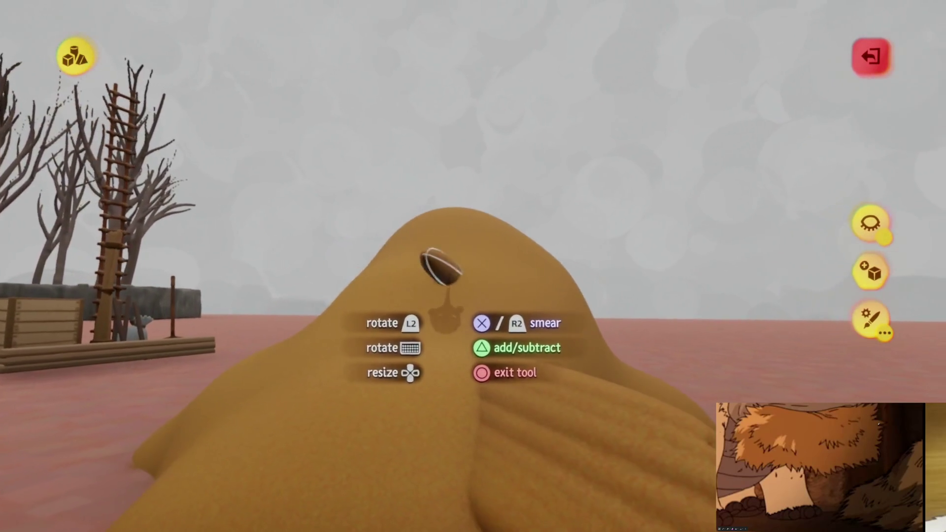
left_click_drag(438, 266, 446, 286)
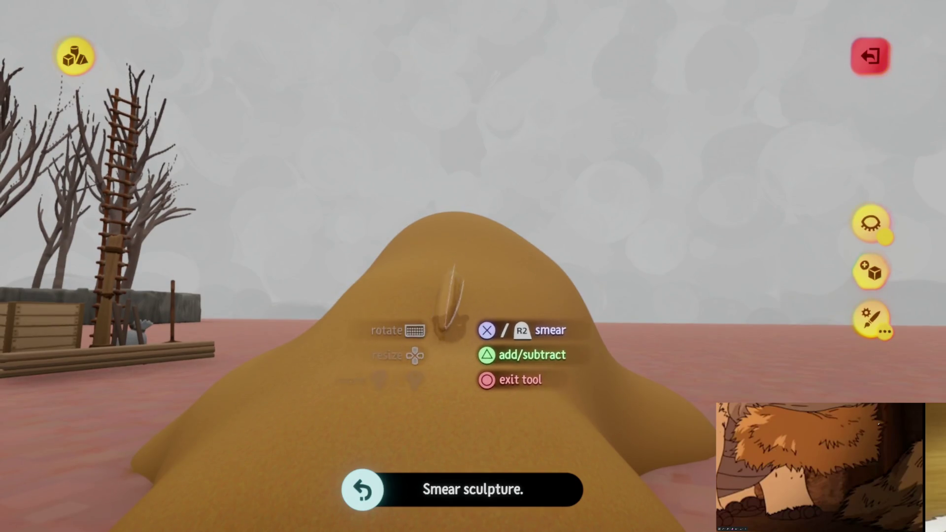
key("Escape")
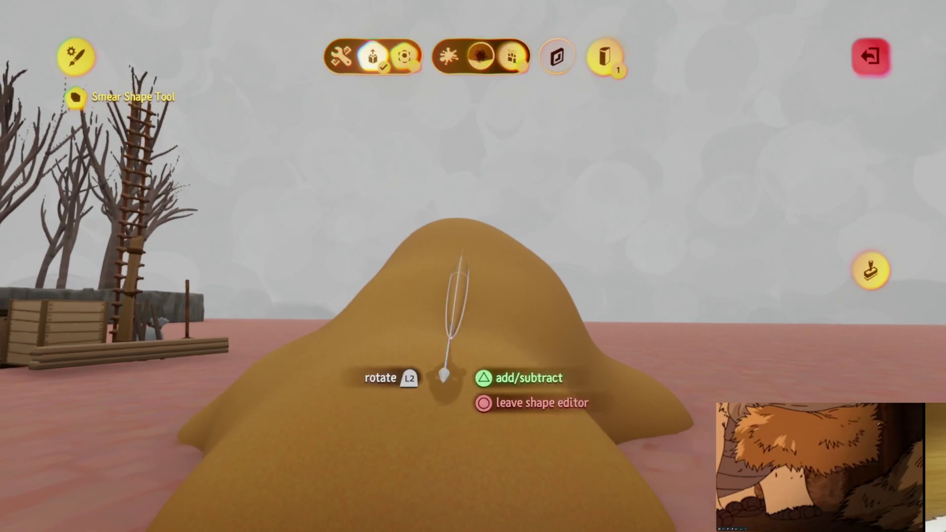
Step: Pull large ridged smears up the mound and reshape the ridges on its lower slope
key("Escape")
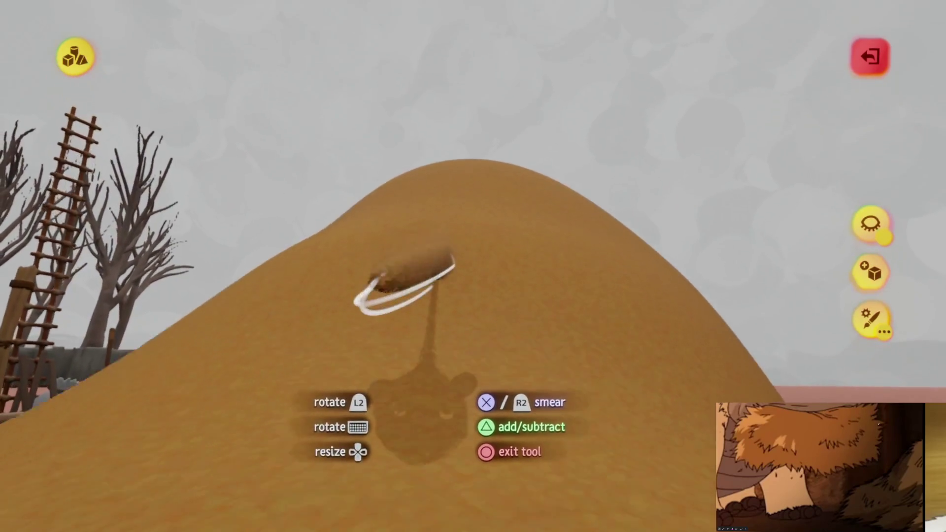
mouse_move(320, 325)
left_mouse_down()
mouse_move(422, 345)
mouse_move(447, 173)
mouse_move(416, 192)
left_mouse_up()
mouse_move(591, 325)
left_mouse_down()
mouse_move(571, 247)
mouse_move(524, 196)
mouse_move(344, 402)
mouse_move(458, 241)
mouse_move(422, 412)
mouse_move(440, 243)
mouse_move(401, 334)
mouse_move(478, 281)
mouse_move(429, 249)
left_mouse_up()
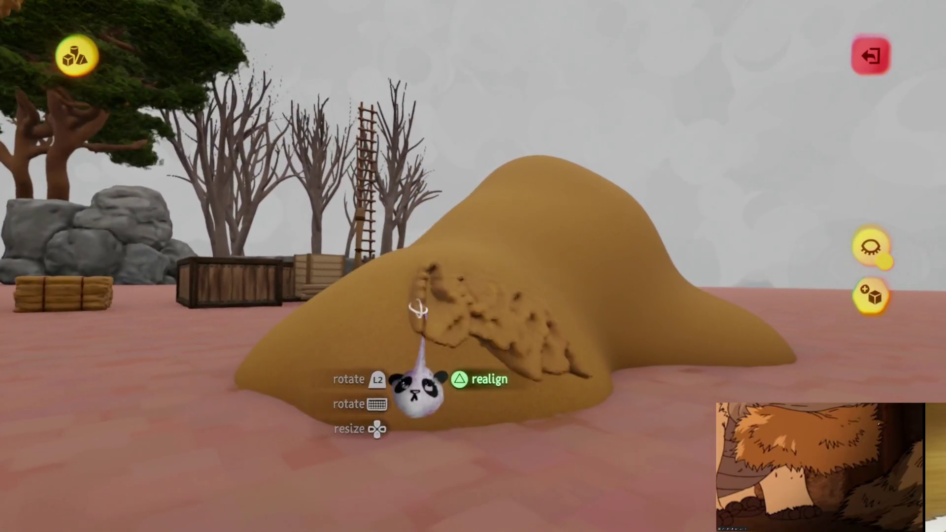
mouse_move(418, 309)
left_mouse_down()
mouse_move(397, 340)
mouse_move(428, 394)
mouse_move(394, 394)
mouse_move(454, 382)
mouse_move(426, 375)
mouse_move(429, 382)
mouse_move(404, 389)
mouse_move(382, 416)
mouse_move(400, 408)
mouse_move(389, 454)
left_mouse_up()
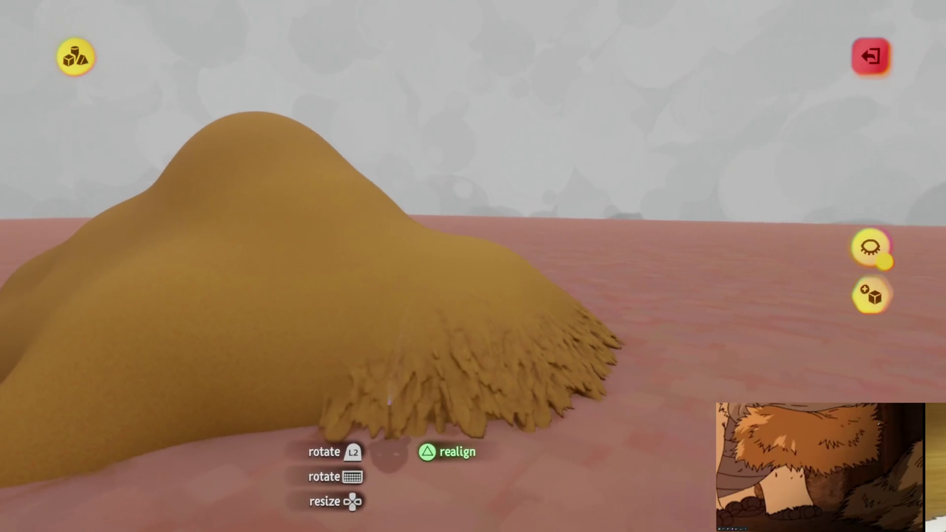
Step: Orbit around the mound to check the shaggy straw fringe on every side
mouse_move(391, 400)
left_mouse_down()
mouse_move(398, 384)
mouse_move(391, 400)
mouse_move(377, 400)
mouse_move(389, 394)
mouse_move(390, 375)
mouse_move(378, 379)
left_mouse_up()
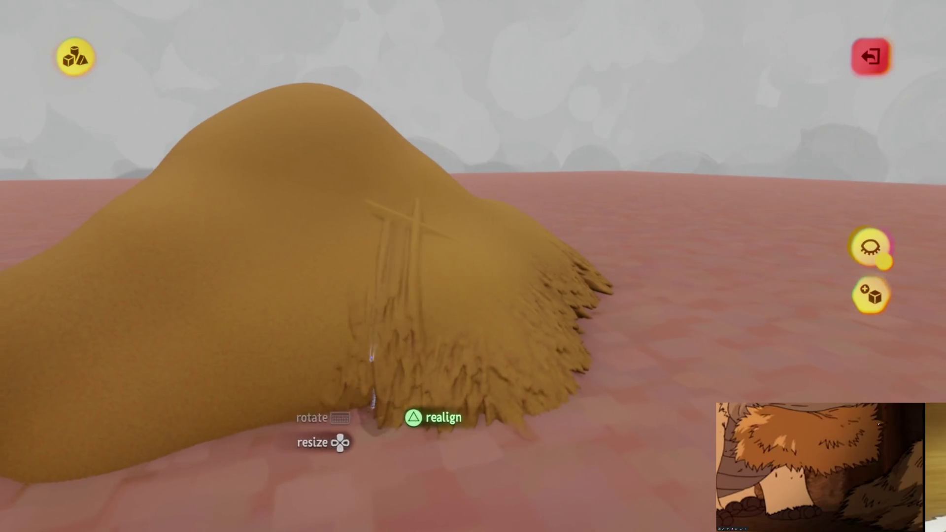
left_click_drag(375, 424, 361, 403)
left_click_drag(370, 364, 354, 409)
left_click_drag(355, 363, 339, 376)
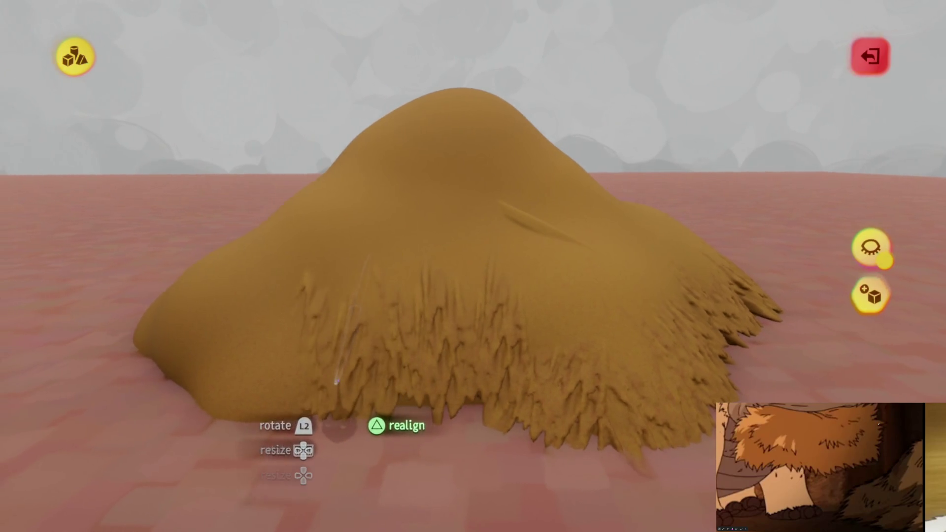
left_click_drag(344, 422, 347, 430)
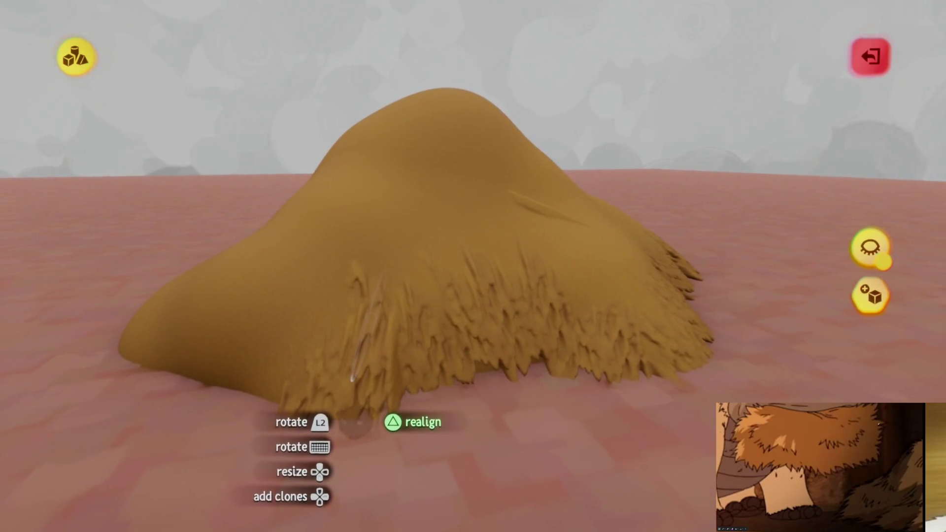
mouse_move(344, 365)
left_mouse_down()
mouse_move(253, 196)
mouse_move(475, 369)
mouse_move(486, 425)
mouse_move(458, 390)
mouse_move(451, 406)
mouse_move(423, 360)
mouse_move(450, 359)
mouse_move(463, 296)
left_mouse_up()
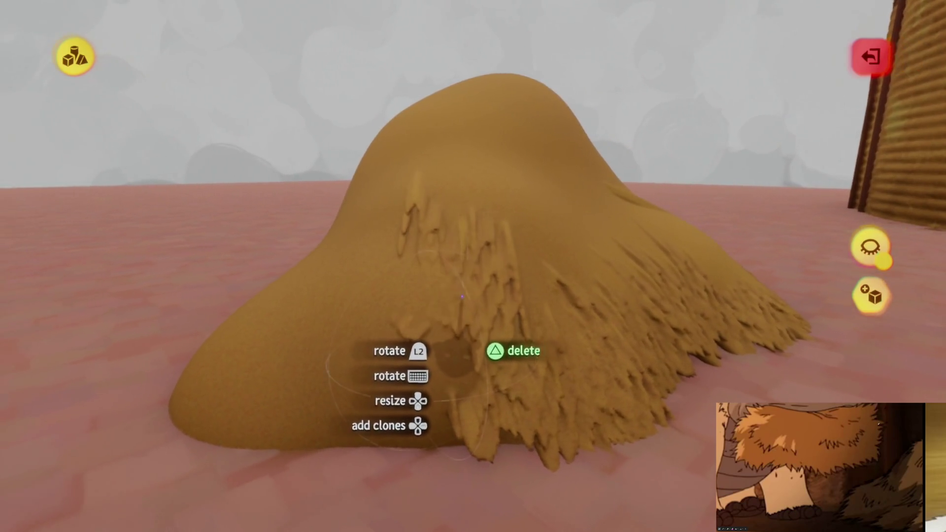
mouse_move(480, 337)
left_mouse_down()
mouse_move(455, 441)
mouse_move(485, 409)
mouse_move(471, 423)
mouse_move(471, 451)
mouse_move(494, 407)
mouse_move(454, 376)
mouse_move(461, 379)
mouse_move(433, 390)
mouse_move(449, 363)
mouse_move(464, 389)
mouse_move(444, 349)
mouse_move(416, 358)
mouse_move(422, 386)
mouse_move(422, 371)
mouse_move(417, 382)
mouse_move(423, 369)
mouse_move(438, 377)
mouse_move(427, 388)
mouse_move(424, 377)
mouse_move(428, 399)
mouse_move(394, 390)
mouse_move(396, 363)
left_mouse_up()
mouse_move(437, 416)
left_mouse_down()
mouse_move(393, 401)
mouse_move(396, 350)
mouse_move(374, 336)
mouse_move(376, 327)
mouse_move(373, 340)
left_mouse_up()
left_click_drag(387, 295, 360, 303)
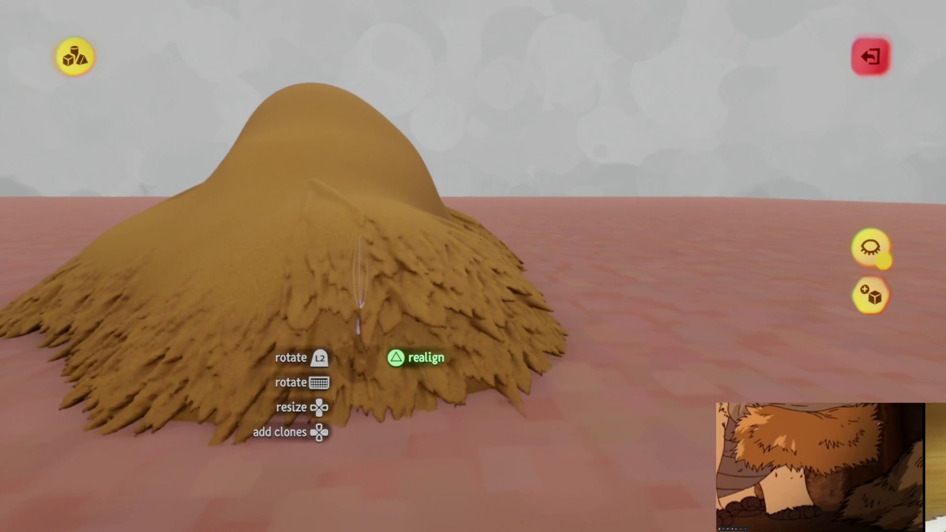
mouse_move(351, 353)
left_mouse_down()
mouse_move(339, 321)
mouse_move(343, 345)
mouse_move(340, 334)
mouse_move(327, 334)
mouse_move(345, 333)
mouse_move(349, 343)
mouse_move(336, 353)
mouse_move(380, 372)
mouse_move(340, 356)
mouse_move(317, 332)
mouse_move(311, 364)
mouse_move(318, 359)
mouse_move(327, 444)
mouse_move(304, 261)
left_mouse_up()
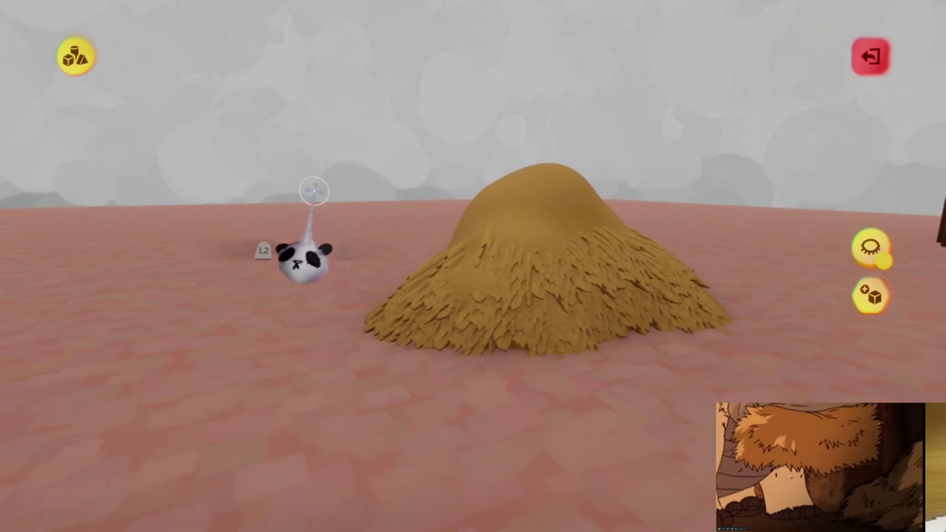
Step: Move in close and carry a straw strand higher up the mound
mouse_move(452, 390)
left_mouse_down()
mouse_move(422, 334)
mouse_move(437, 326)
mouse_move(473, 355)
mouse_move(468, 367)
mouse_move(469, 311)
mouse_move(463, 344)
mouse_move(486, 390)
mouse_move(458, 345)
mouse_move(450, 363)
mouse_move(422, 344)
mouse_move(449, 354)
left_mouse_up()
mouse_move(454, 315)
left_mouse_down()
mouse_move(474, 321)
mouse_move(434, 305)
mouse_move(444, 304)
mouse_move(424, 315)
mouse_move(447, 316)
mouse_move(450, 376)
mouse_move(412, 401)
mouse_move(433, 249)
mouse_move(426, 256)
left_mouse_up()
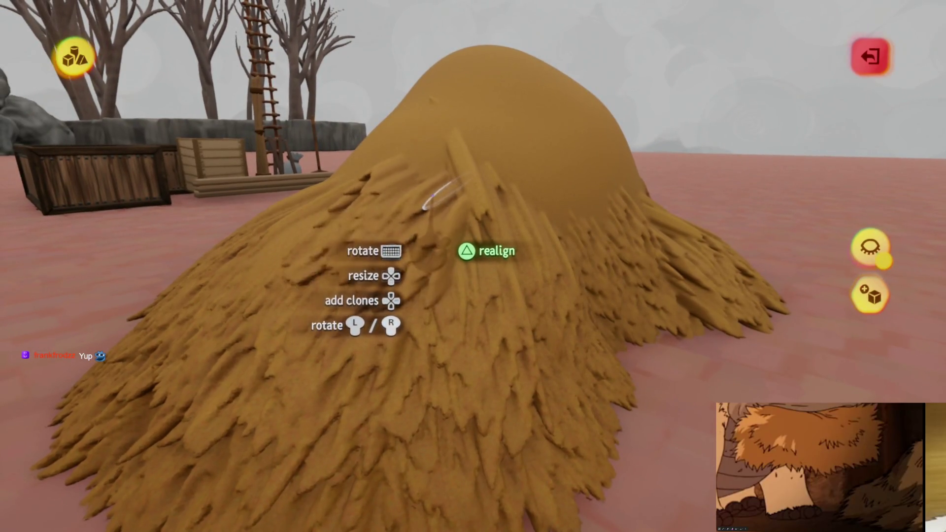
mouse_move(432, 196)
left_mouse_down()
mouse_move(417, 231)
mouse_move(401, 212)
mouse_move(387, 217)
mouse_move(416, 222)
mouse_move(408, 306)
mouse_move(423, 269)
left_mouse_up()
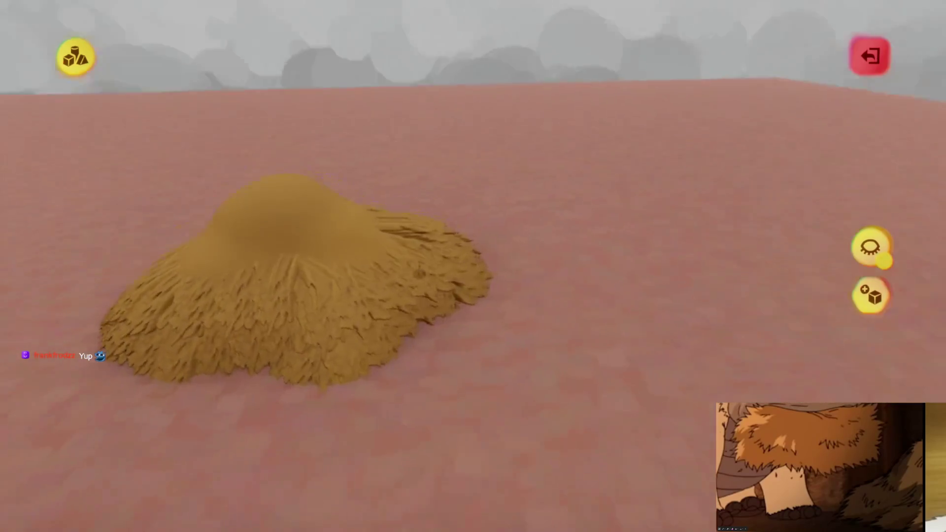
scroll(349, 285, "up", 5)
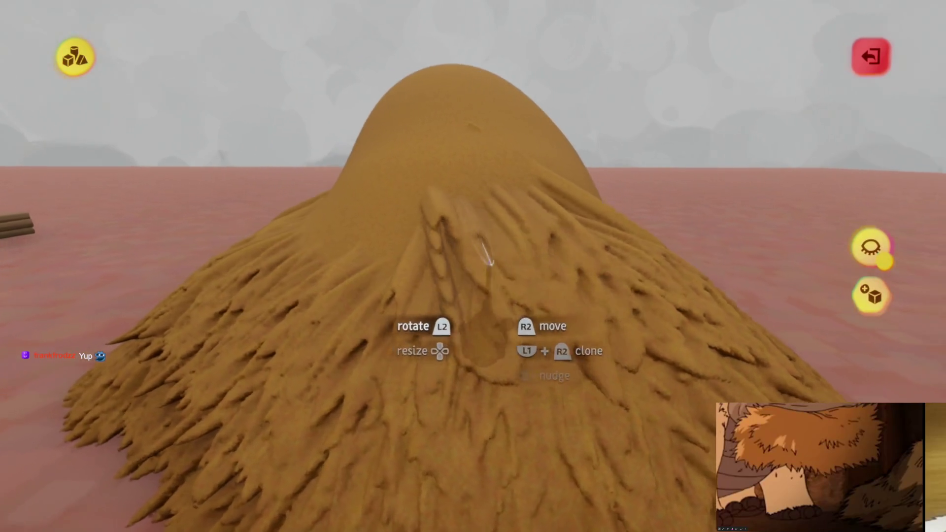
mouse_move(489, 262)
left_mouse_down()
mouse_move(441, 247)
mouse_move(436, 219)
mouse_move(433, 227)
left_mouse_up()
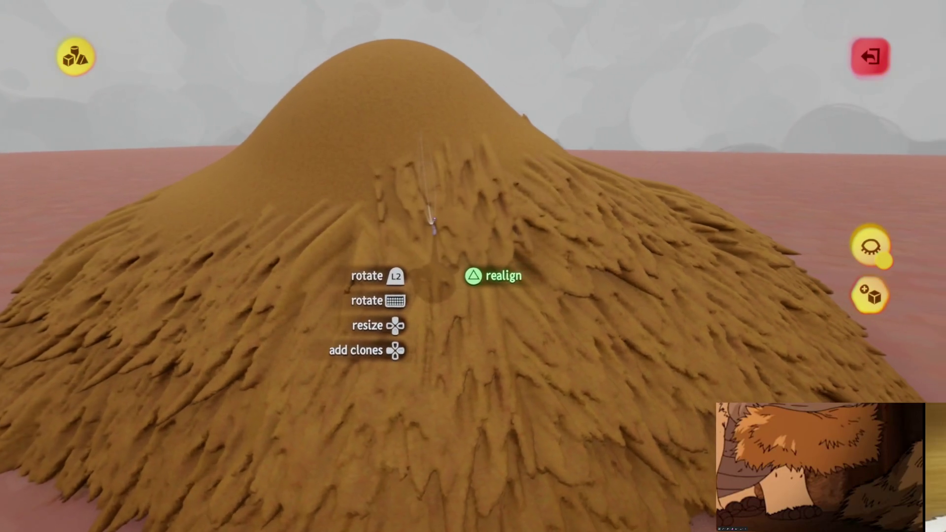
mouse_move(428, 283)
left_mouse_down()
mouse_move(428, 303)
mouse_move(439, 251)
left_mouse_up()
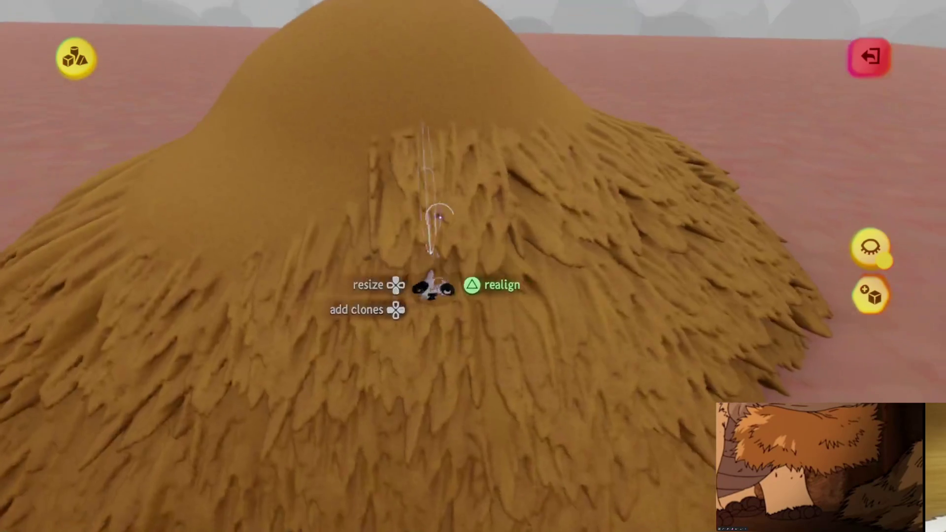
mouse_move(434, 278)
left_mouse_down()
mouse_move(419, 276)
mouse_move(463, 219)
mouse_move(455, 241)
mouse_move(448, 212)
mouse_move(437, 207)
left_mouse_up()
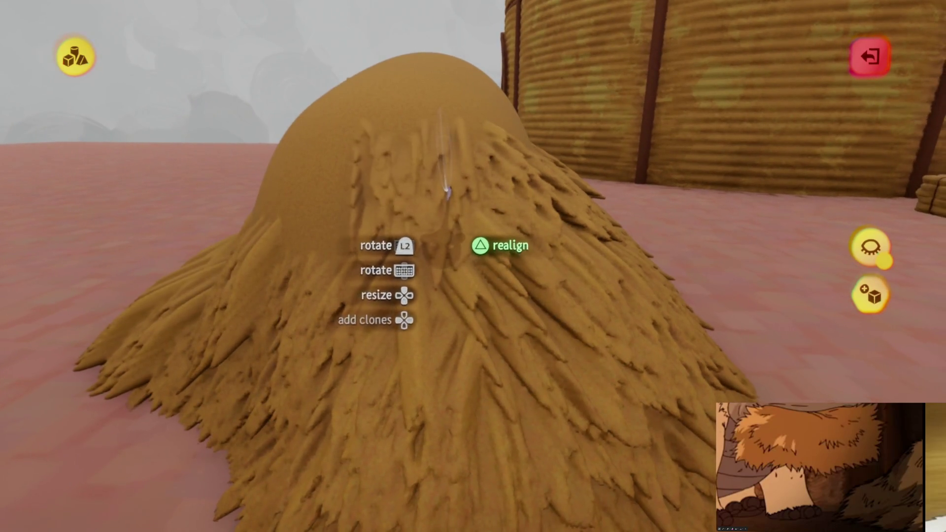
mouse_move(423, 212)
left_mouse_down()
mouse_move(407, 217)
mouse_move(422, 224)
mouse_move(397, 212)
mouse_move(436, 253)
mouse_move(424, 239)
mouse_move(429, 131)
left_mouse_up()
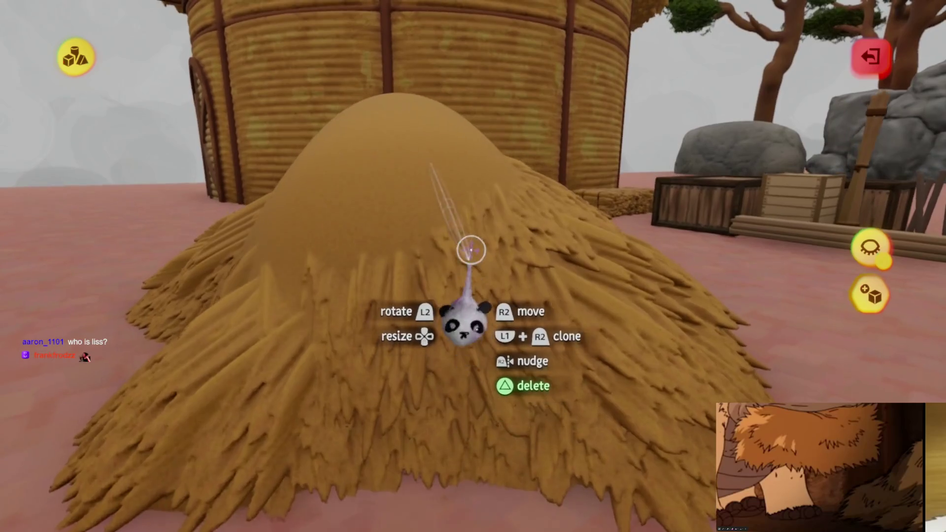
Step: Grab another straw strand and view the mound from new angles, trees behind
mouse_move(469, 249)
left_mouse_down()
mouse_move(449, 274)
mouse_move(472, 278)
mouse_move(459, 256)
mouse_move(471, 208)
left_mouse_up()
mouse_move(480, 252)
left_mouse_down()
mouse_move(477, 227)
mouse_move(473, 266)
mouse_move(476, 205)
mouse_move(486, 254)
mouse_move(468, 268)
mouse_move(465, 239)
left_mouse_up()
mouse_move(467, 278)
left_mouse_down()
mouse_move(468, 270)
mouse_move(453, 302)
mouse_move(436, 298)
mouse_move(450, 272)
mouse_move(433, 287)
mouse_move(439, 292)
mouse_move(446, 220)
mouse_move(429, 252)
mouse_move(422, 248)
mouse_move(416, 279)
mouse_move(380, 272)
mouse_move(394, 279)
mouse_move(365, 331)
mouse_move(412, 370)
mouse_move(389, 377)
left_mouse_up()
mouse_move(393, 320)
left_mouse_down()
mouse_move(376, 333)
mouse_move(386, 331)
mouse_move(389, 290)
mouse_move(306, 382)
left_mouse_up()
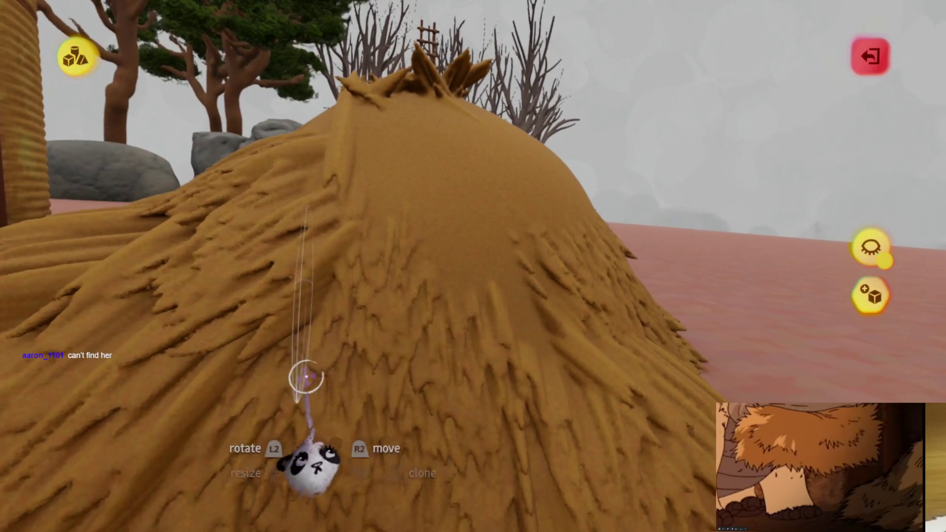
Step: Stand straw strands upright at the summit and circle the peak to check the spiky crown
left_click_drag(175, 436, 329, 284)
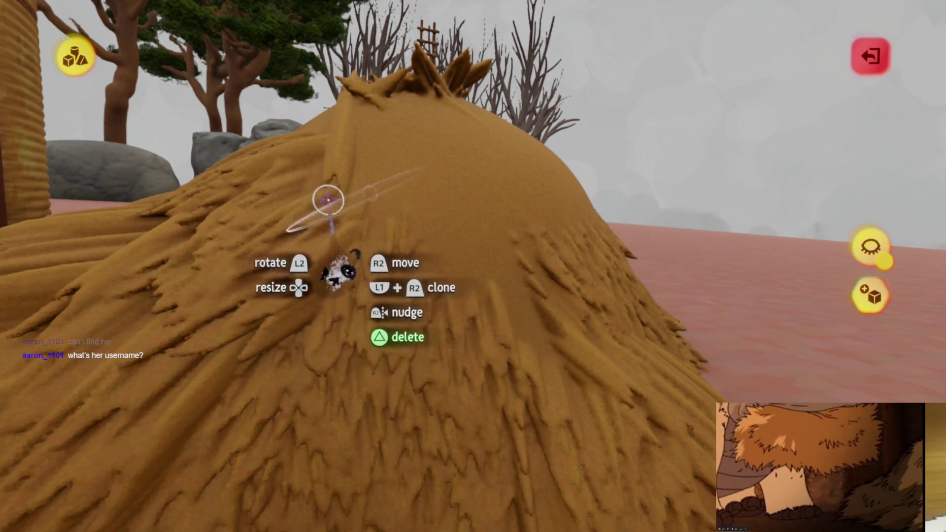
mouse_move(379, 278)
left_mouse_down()
mouse_move(427, 274)
mouse_move(424, 289)
mouse_move(416, 275)
mouse_move(401, 312)
mouse_move(416, 348)
mouse_move(408, 362)
mouse_move(409, 347)
mouse_move(416, 359)
mouse_move(402, 348)
mouse_move(423, 323)
mouse_move(380, 256)
mouse_move(389, 318)
mouse_move(411, 253)
mouse_move(416, 261)
left_mouse_up()
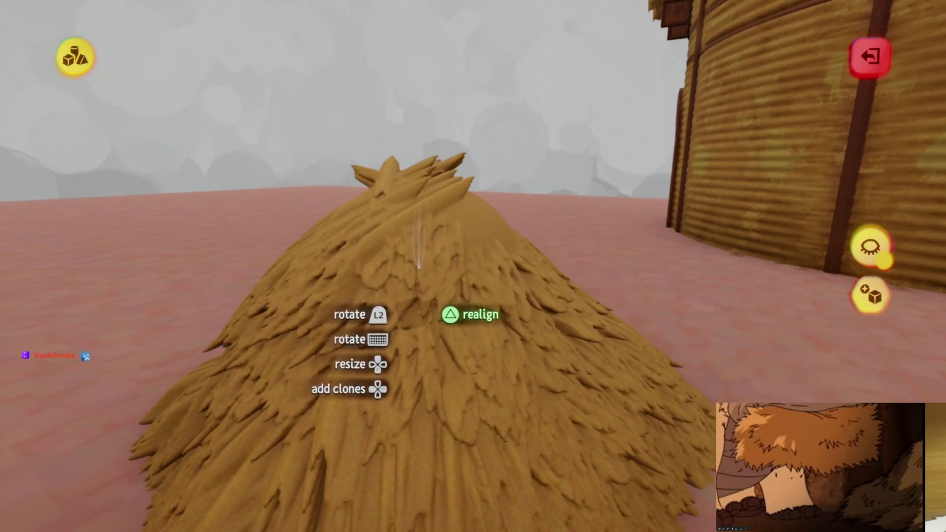
mouse_move(489, 271)
left_mouse_down()
mouse_move(431, 256)
mouse_move(453, 217)
left_mouse_up()
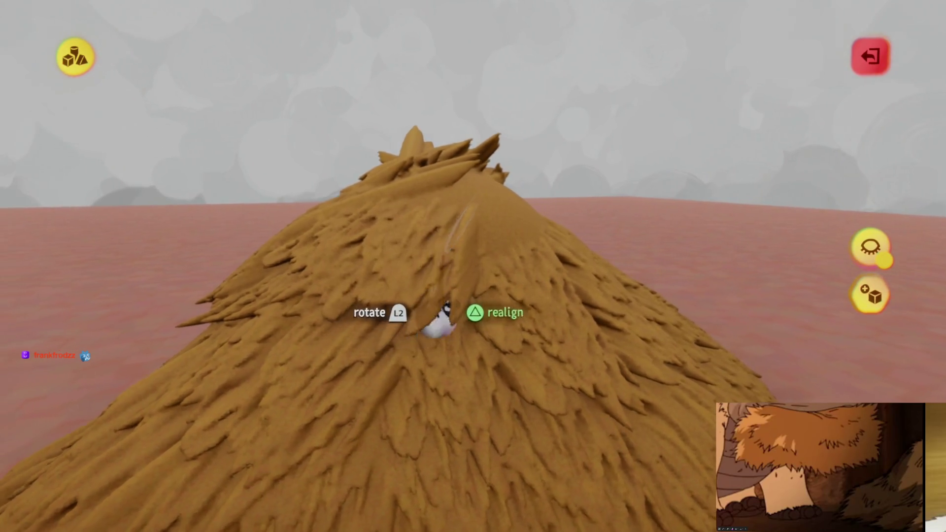
mouse_move(427, 323)
left_mouse_down()
mouse_move(460, 271)
mouse_move(450, 305)
left_mouse_up()
mouse_move(456, 242)
left_mouse_down()
mouse_move(458, 231)
mouse_move(424, 290)
mouse_move(422, 281)
mouse_move(446, 298)
mouse_move(424, 152)
mouse_move(528, 397)
mouse_move(489, 349)
mouse_move(414, 285)
mouse_move(458, 268)
mouse_move(465, 247)
mouse_move(494, 260)
left_mouse_up()
Step: Open the mound for editing, look over the sphere brush and Guides options, then exit sculpt mode
double_click(494, 259)
mouse_move(482, 317)
left_mouse_down()
mouse_move(376, 211)
mouse_move(359, 81)
left_mouse_up()
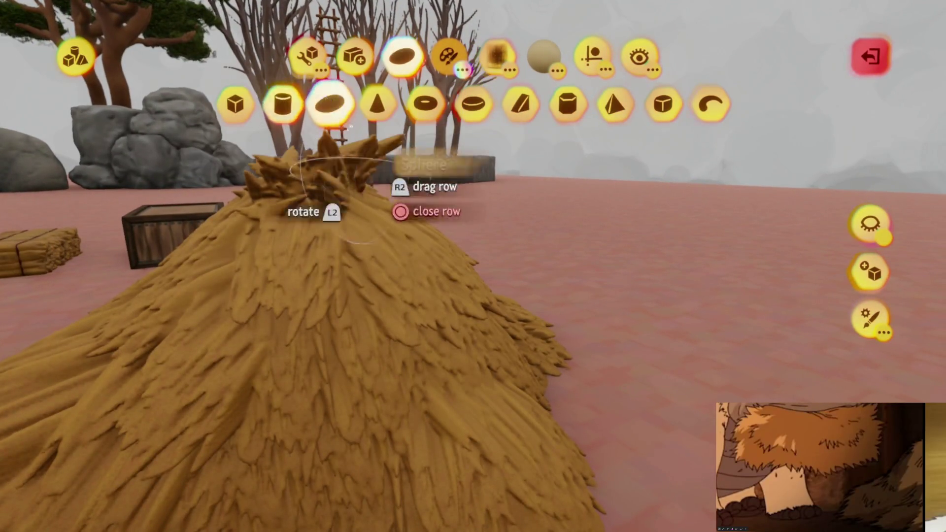
left_click(347, 204)
left_click(592, 55)
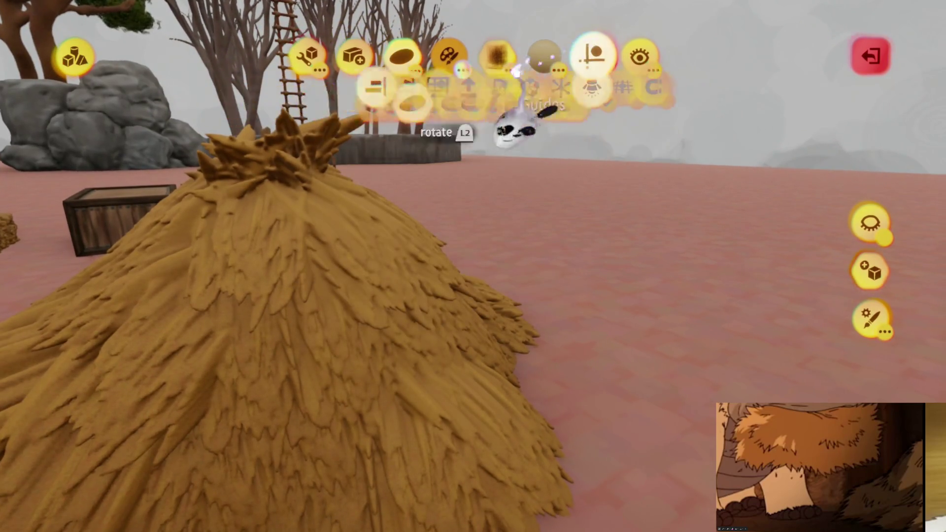
key("Escape")
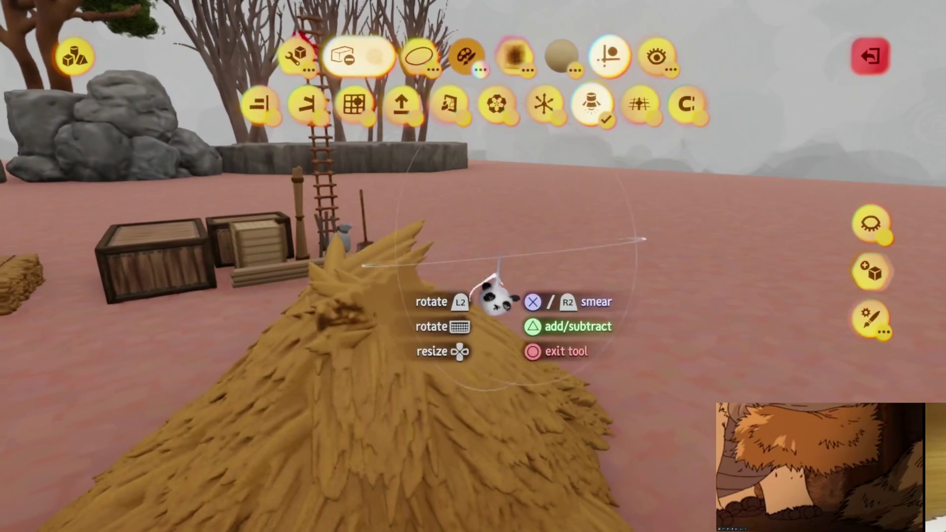
left_click(450, 222)
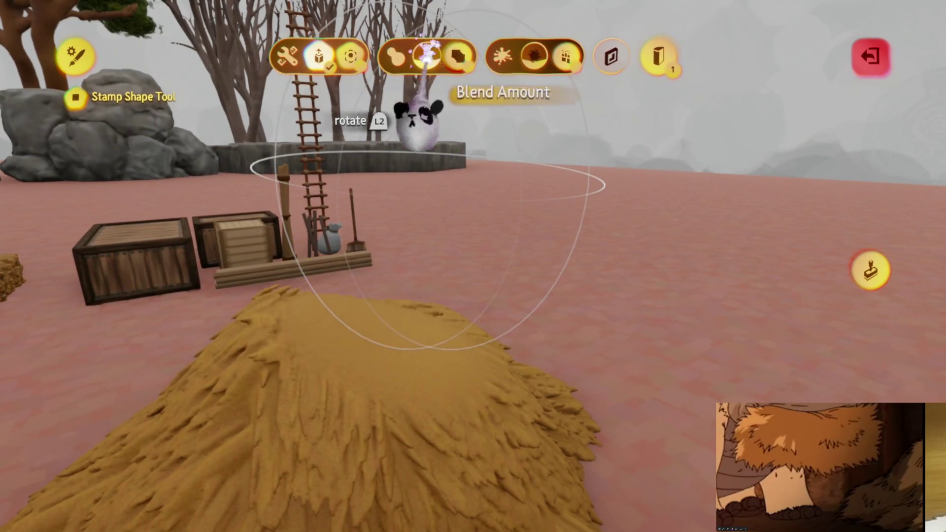
key("Escape")
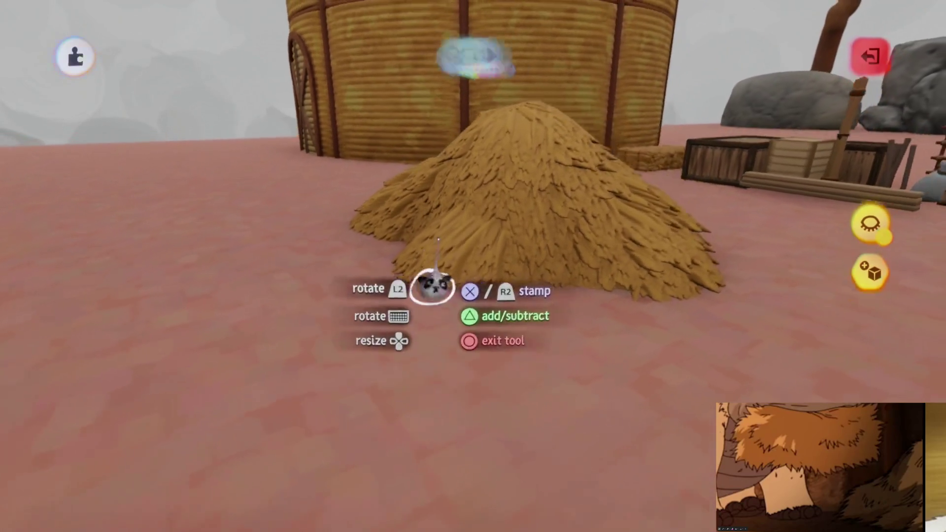
key("Escape")
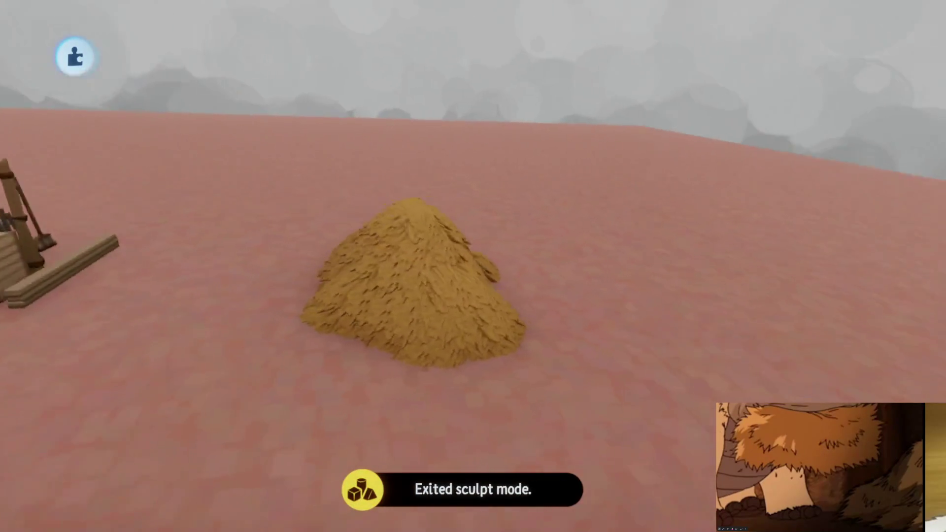
Step: Delete and restore the straw mound, and reduce its sculpt detail
key("Delete")
key("ctrl+z")
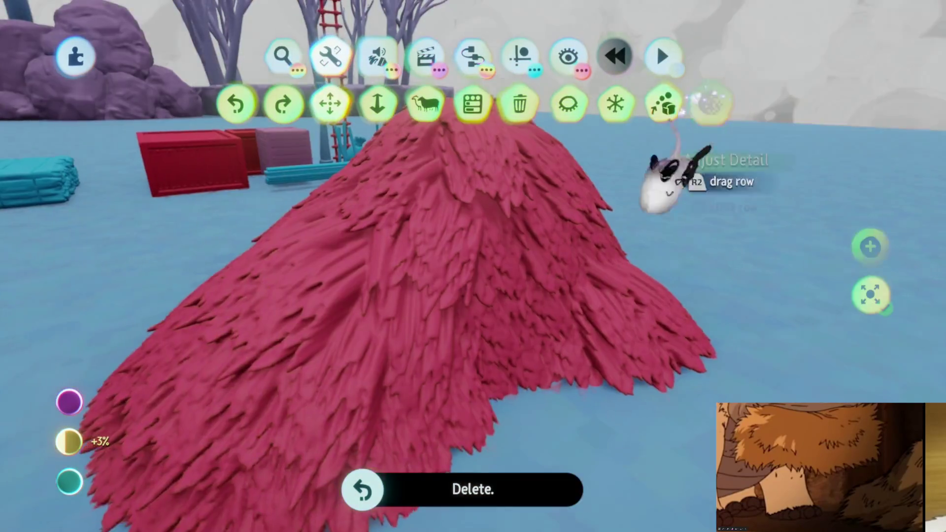
left_click(665, 180)
left_click_drag(499, 260, 491, 313)
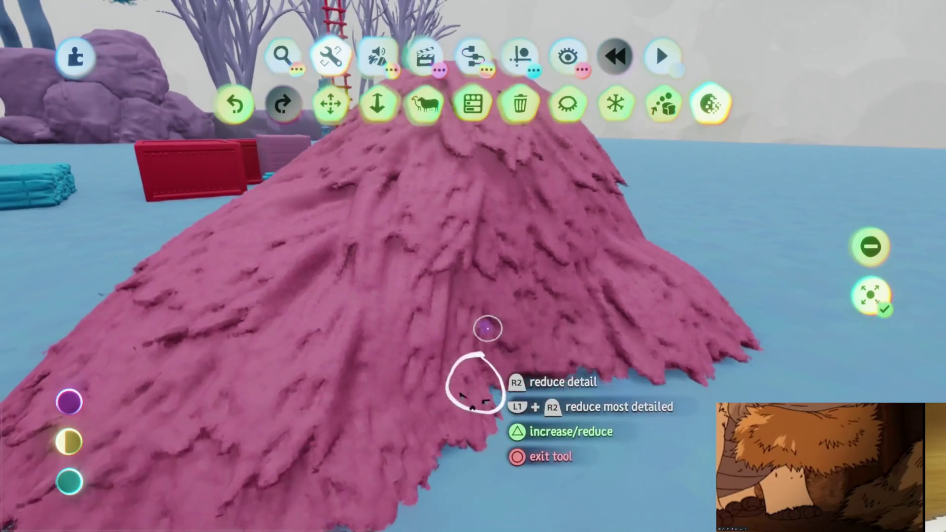
key("Escape")
key("Escape")
key("Delete")
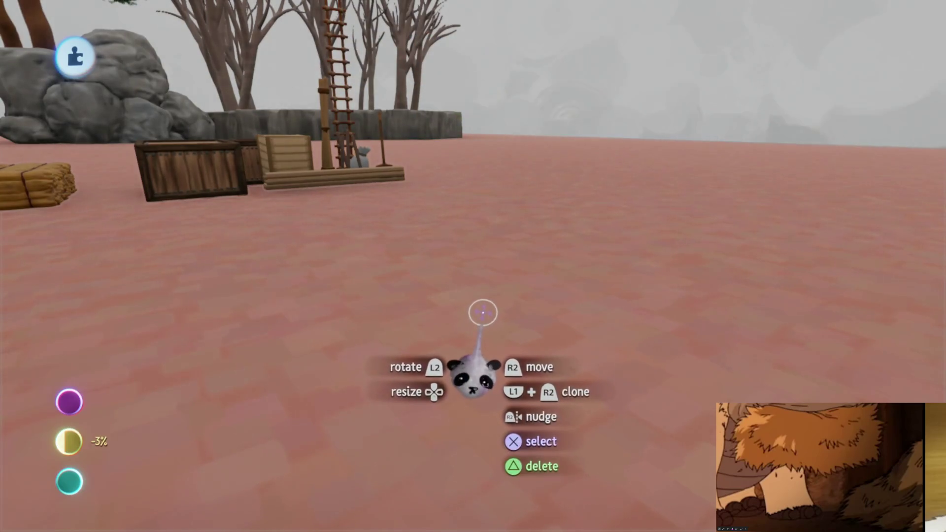
key("ctrl+z")
key("ctrl+z")
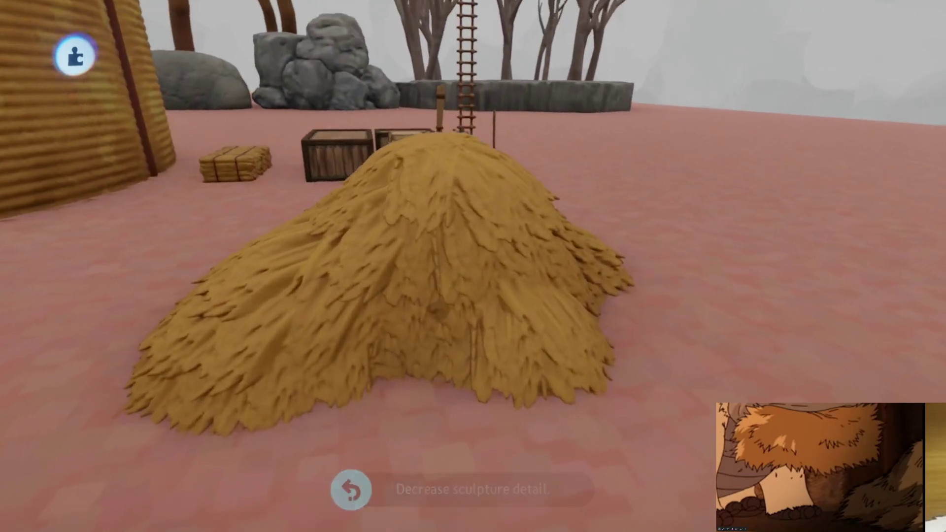
Step: Reopen the straw mound for sculpting and switch to the shape-stamping tool
key("Escape")
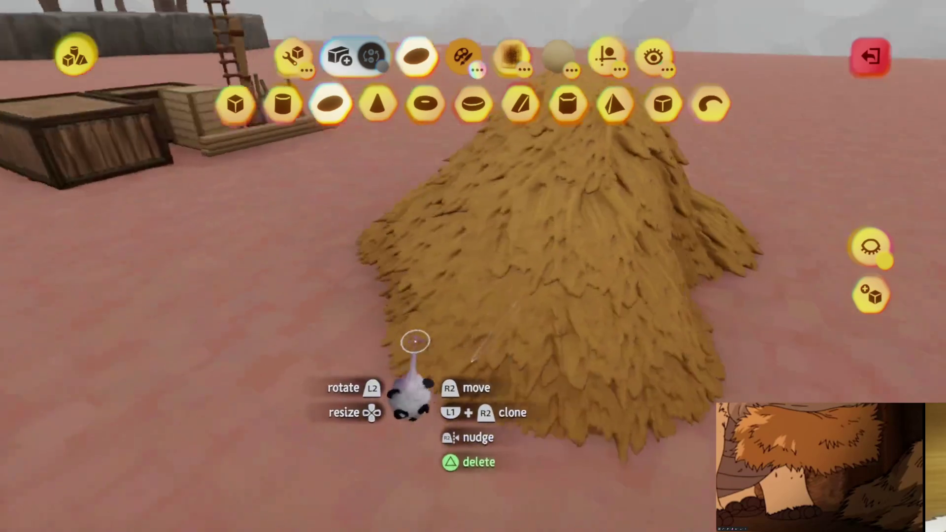
key("Escape")
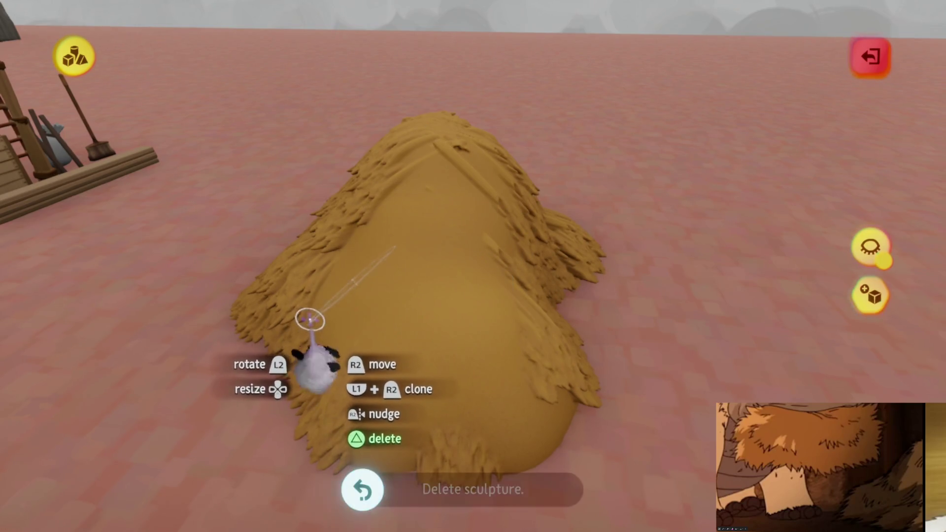
key("Delete")
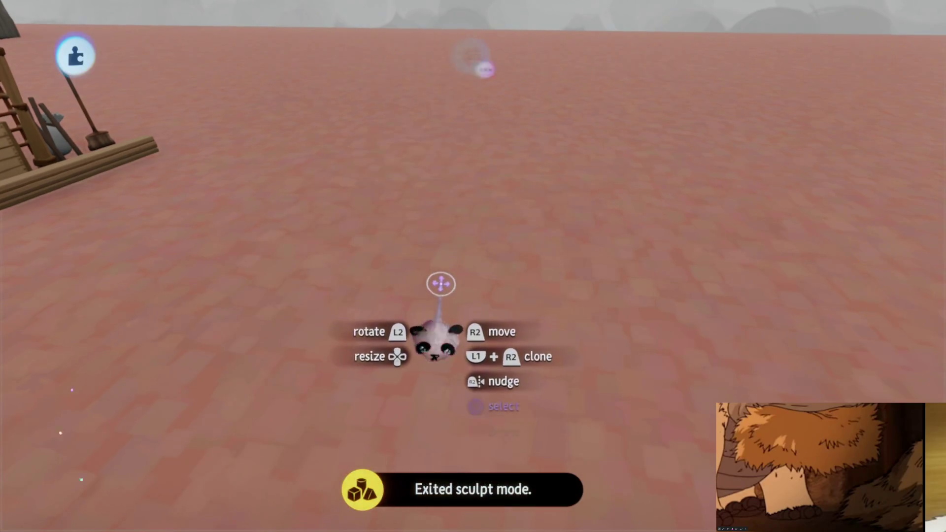
key("ctrl+z")
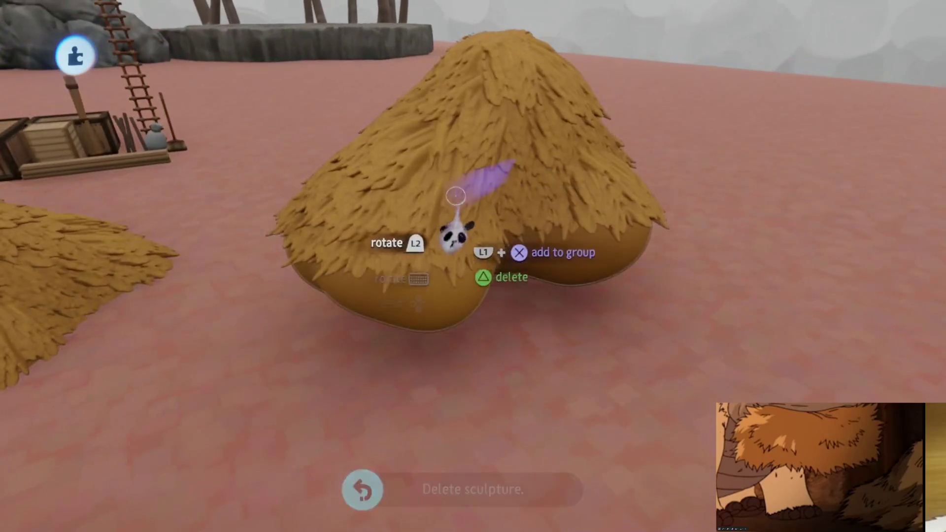
left_click(460, 237)
key("Escape")
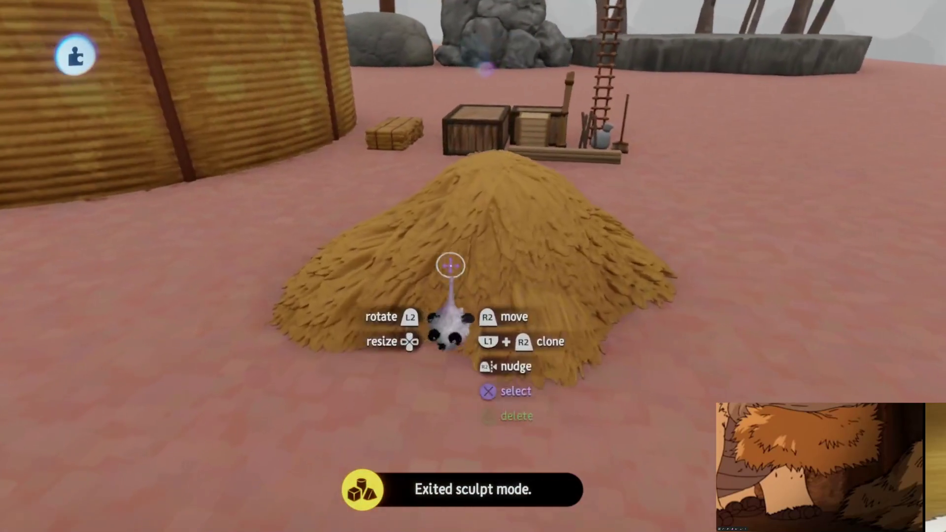
left_click(450, 265)
left_click(607, 55)
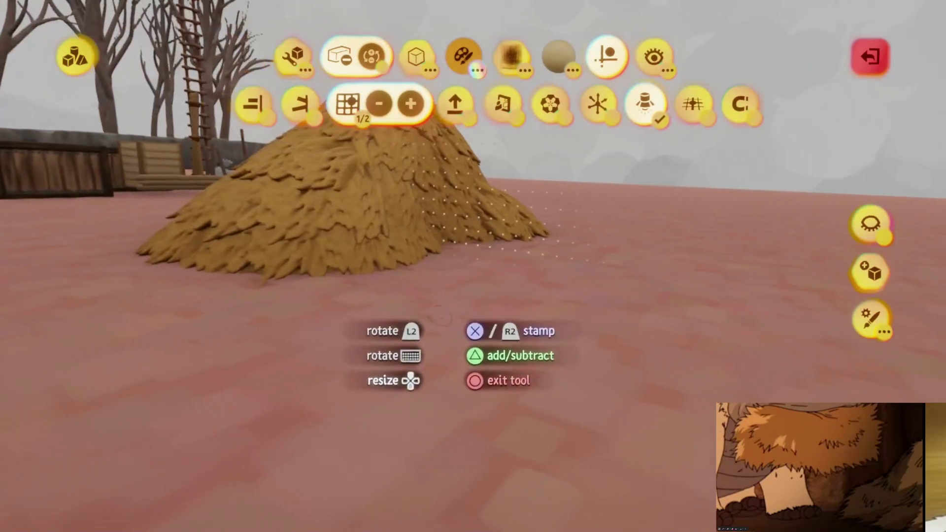
Step: Isolate the straw mound, view it edge-on, and change the stamp shape's Blend Amount
left_click(870, 224)
mouse_move(366, 370)
left_mouse_down()
mouse_move(416, 429)
mouse_move(359, 507)
mouse_move(474, 492)
mouse_move(441, 525)
mouse_move(458, 429)
left_mouse_up()
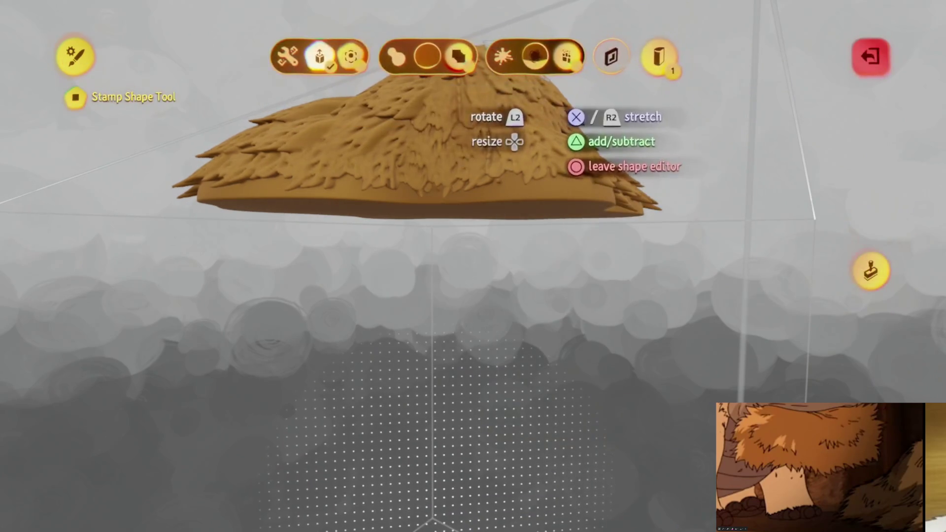
key("Escape")
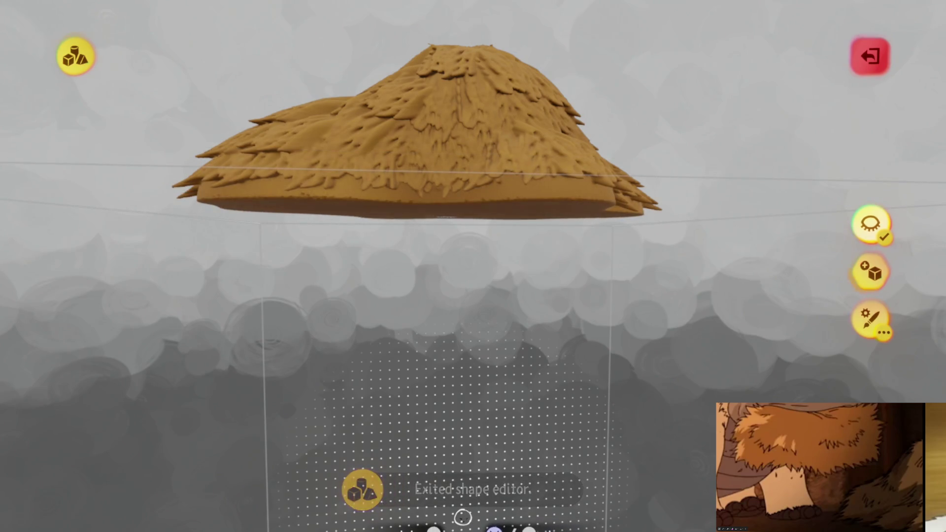
key("Return")
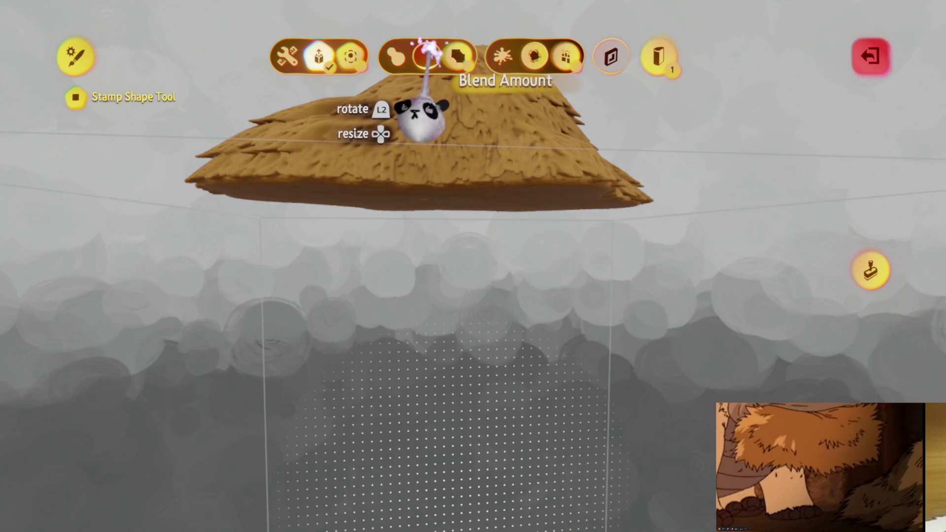
left_click_drag(446, 131, 816, 279)
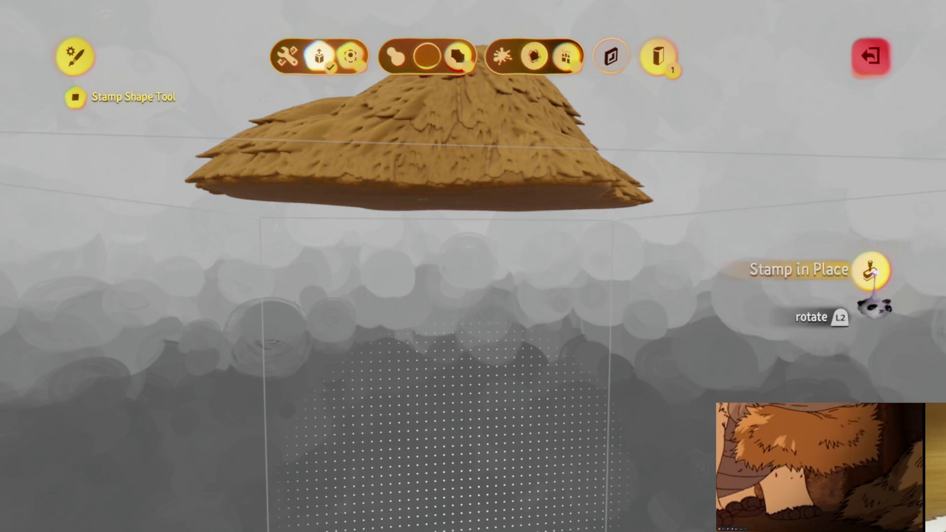
key("Escape")
key("Escape")
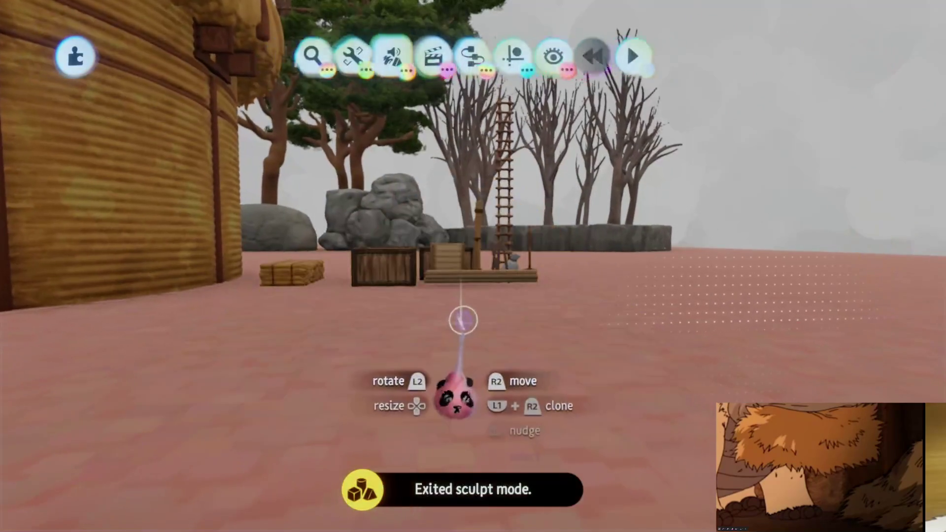
Step: Restore the deleted straw mound, open the placement guide options, and enter the sculpture's edit mode
key("ctrl+z")
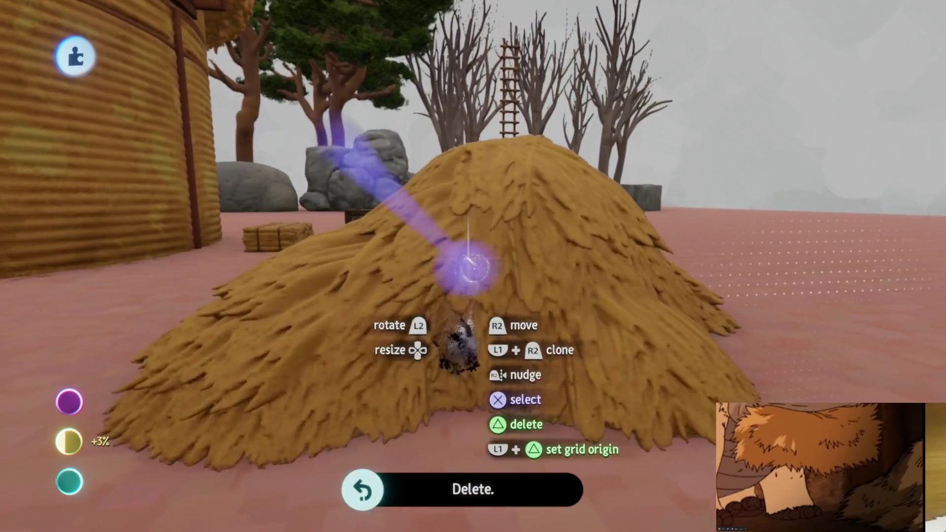
scroll(461, 349, "down", 5)
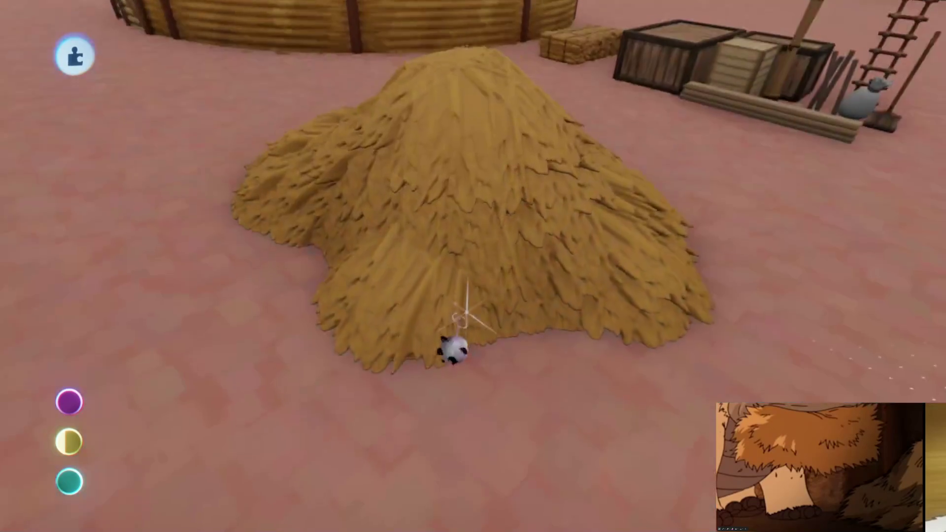
key("Delete")
key("ctrl+z")
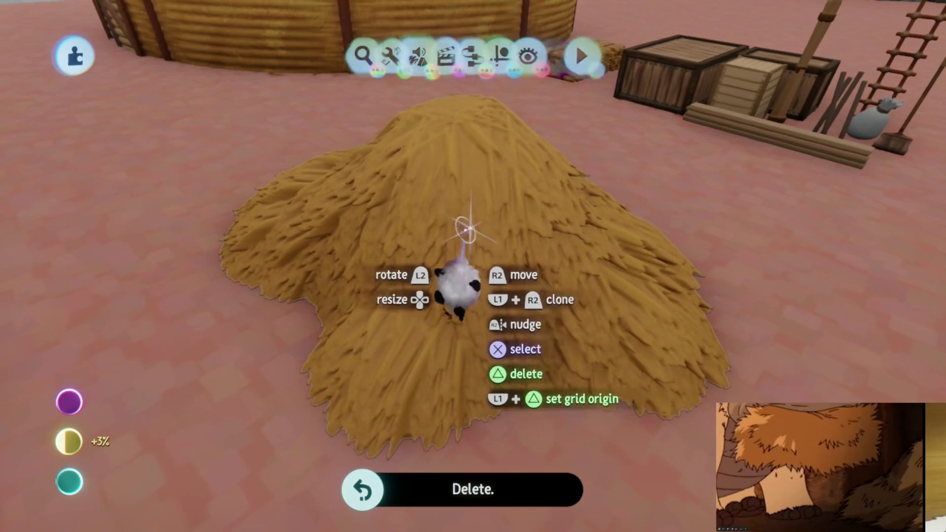
scroll(458, 295, "up", 3)
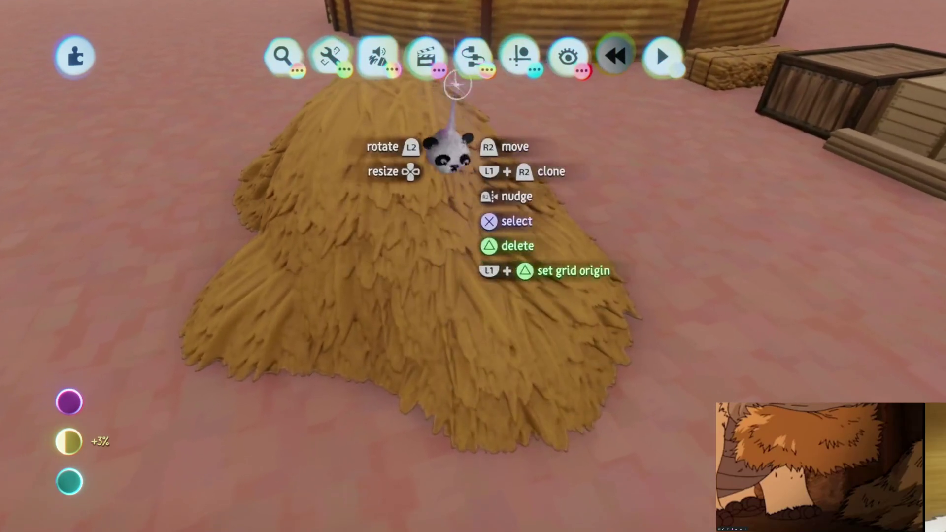
left_click(520, 55)
double_click(379, 217)
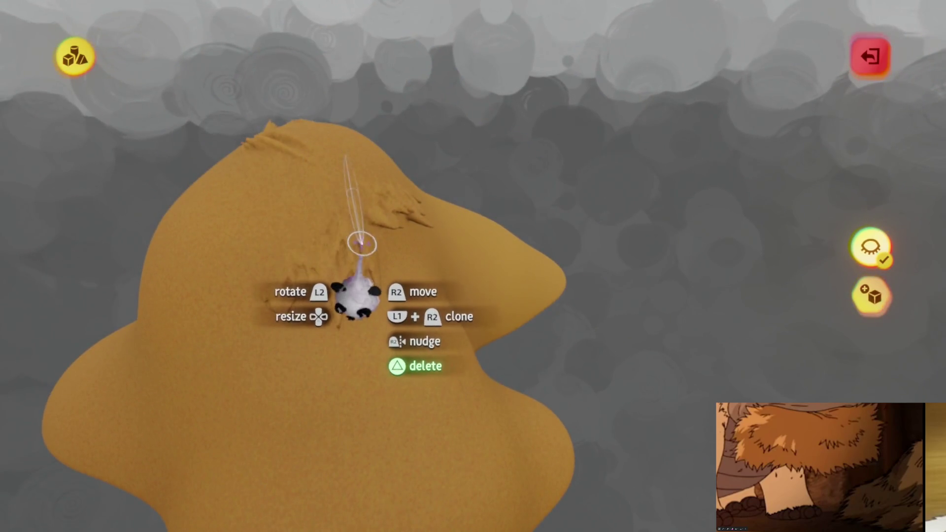
Step: Leave sculpt mode, delete the sculpture, then bring it back with undo/redo
key("Escape")
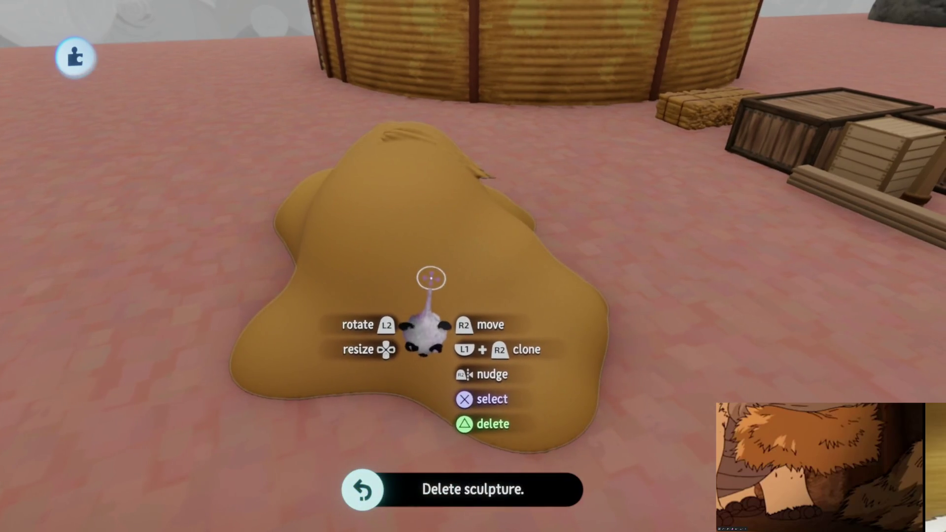
key("Delete")
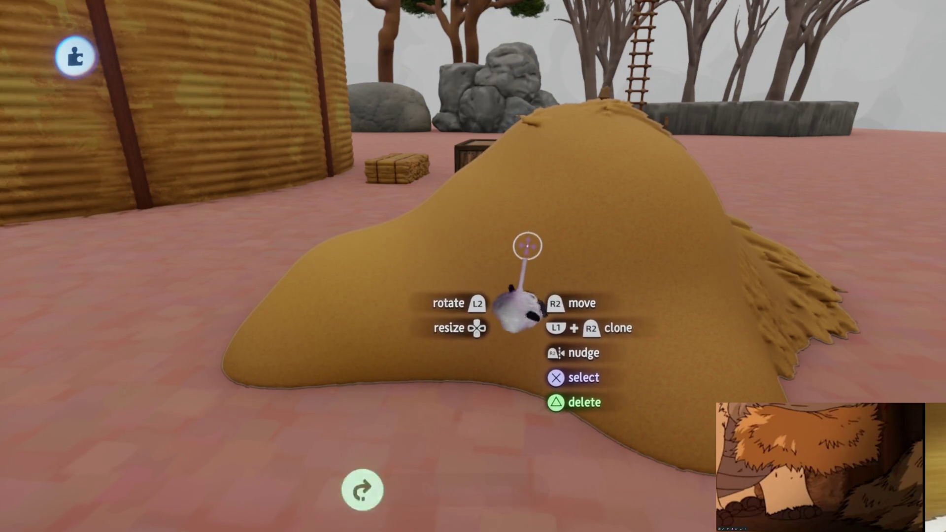
key("ctrl+shift+z")
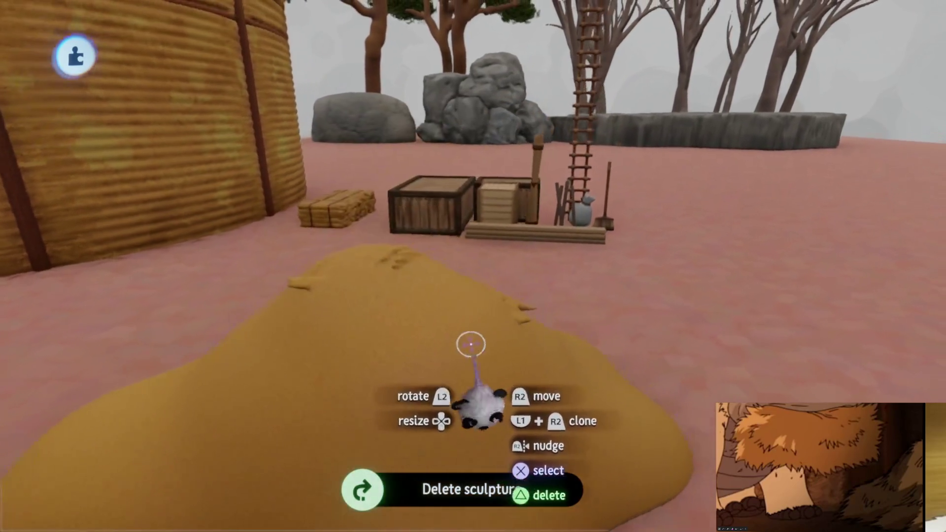
key("ctrl+shift+z")
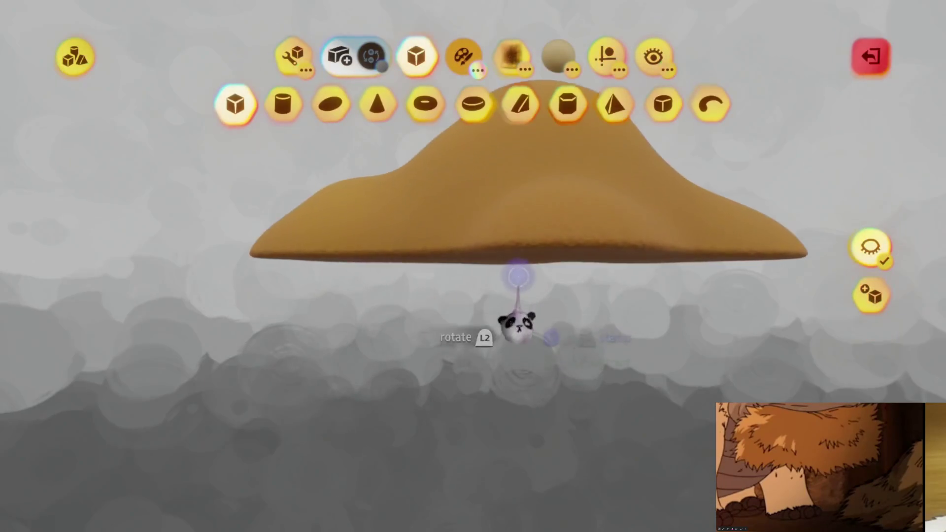
Step: Show the full village scene again and reopen the stamp shape editor with the long, thin shape
key("ctrl+z")
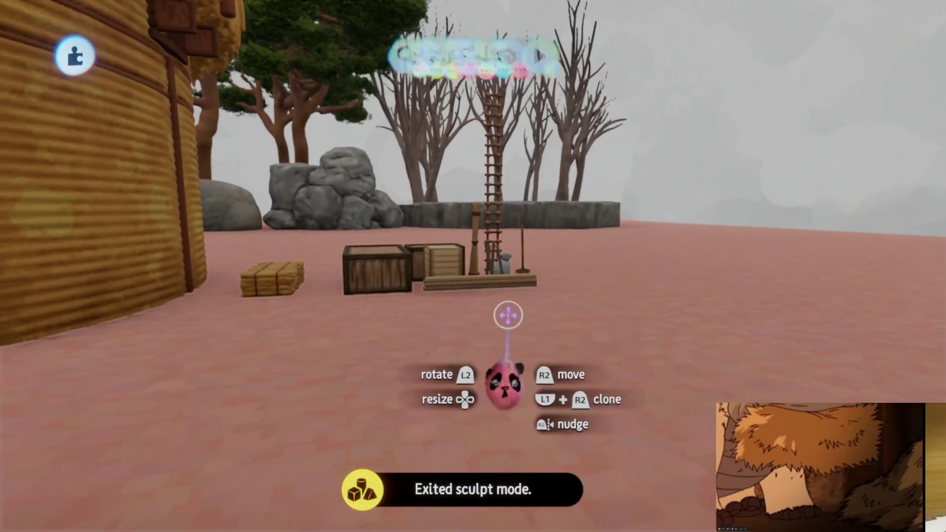
key("ctrl+shift+z")
key("ctrl+z")
key("ctrl+z")
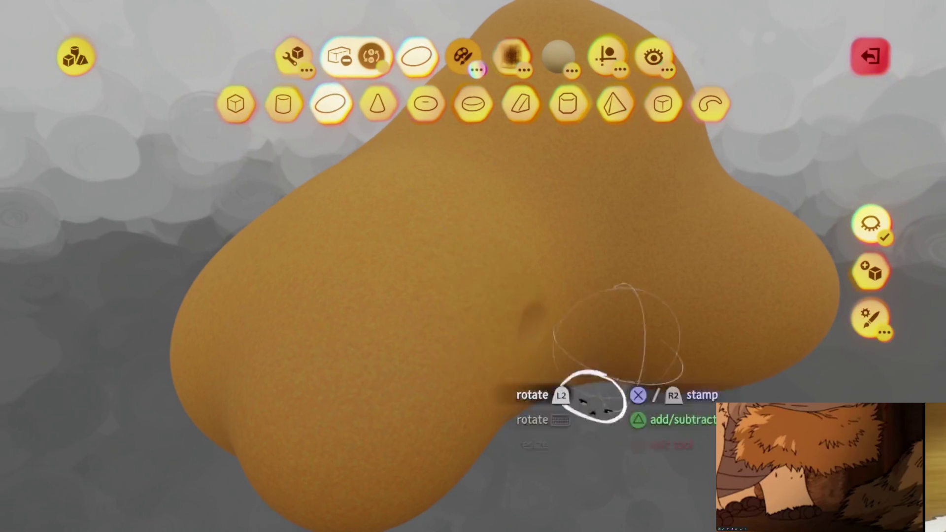
left_click(869, 222)
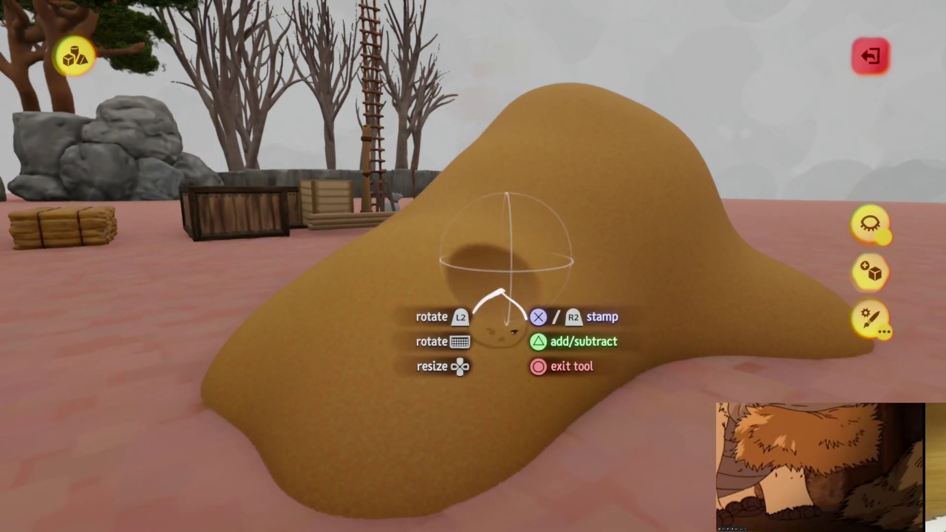
key("Escape")
key("Escape")
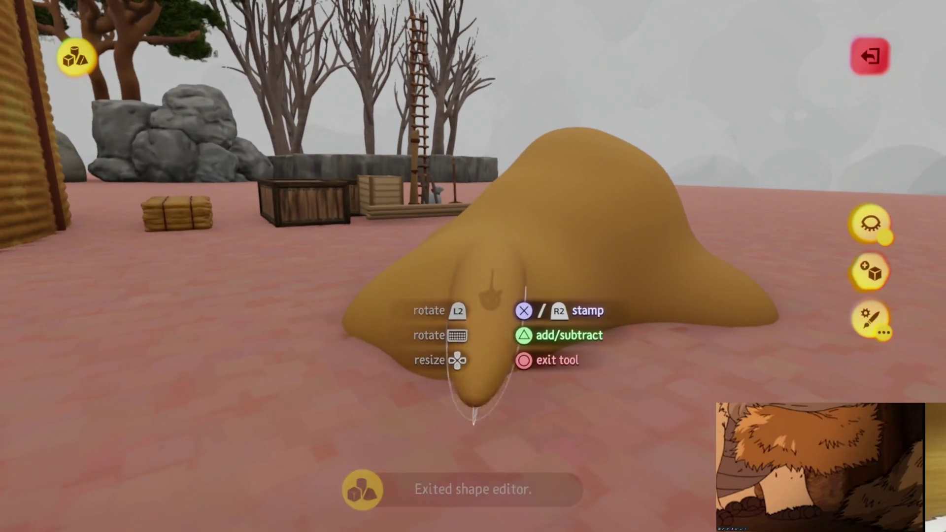
key("Return")
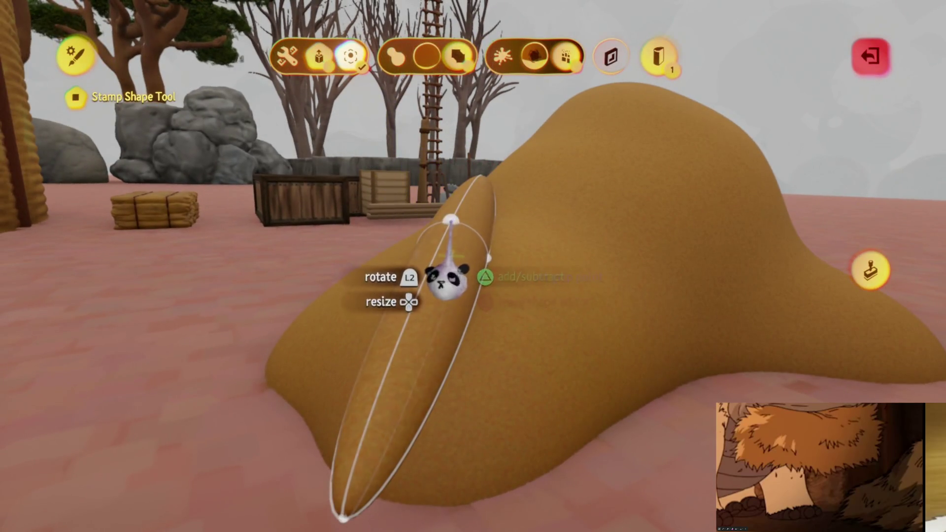
Step: Stretch the stamp into a thin oval in the shape editor and stamp it onto the dome
key("Escape")
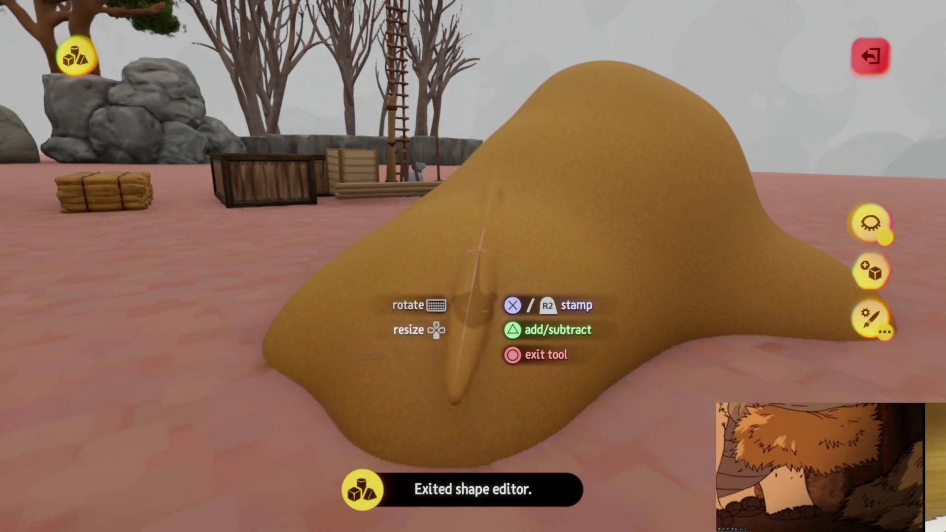
key("Return")
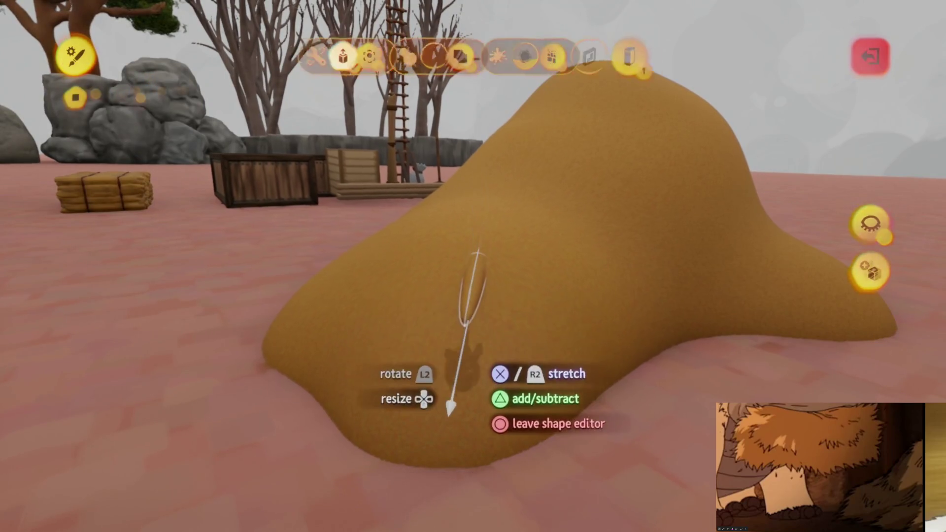
key("Escape")
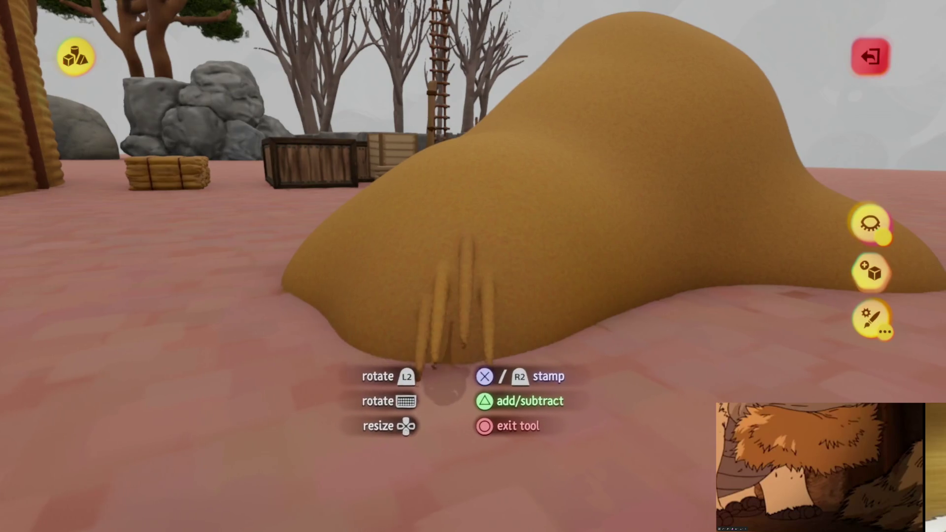
key("Return")
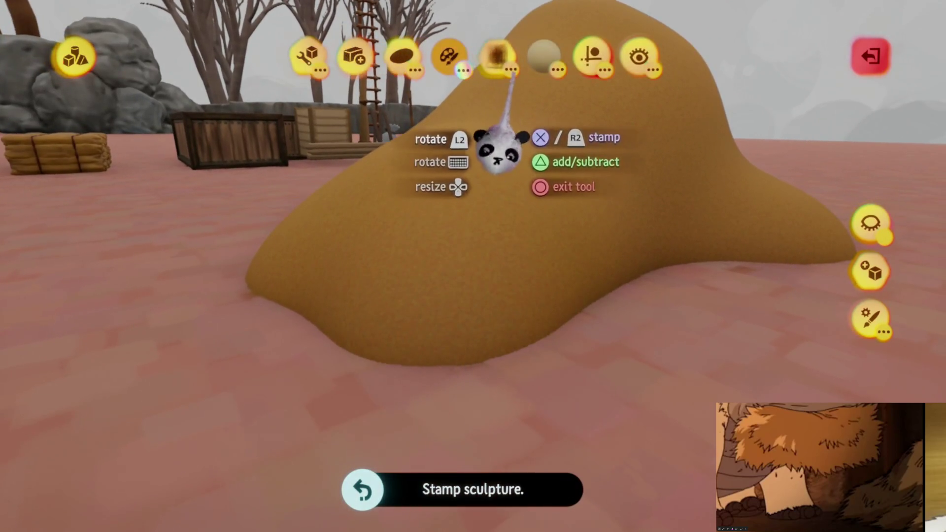
Step: Turn on the Stay Upright and Right Angles placement guides, plus one more guide
left_click(590, 59)
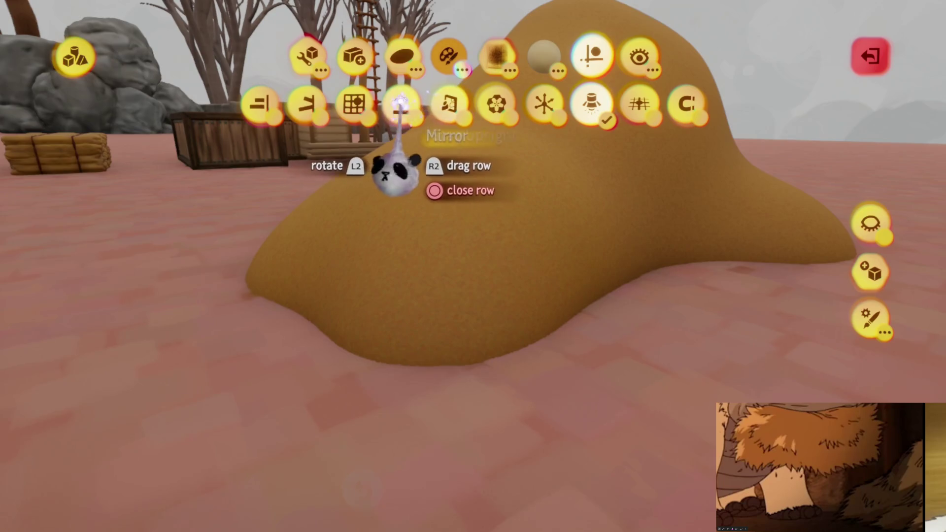
left_click(400, 103)
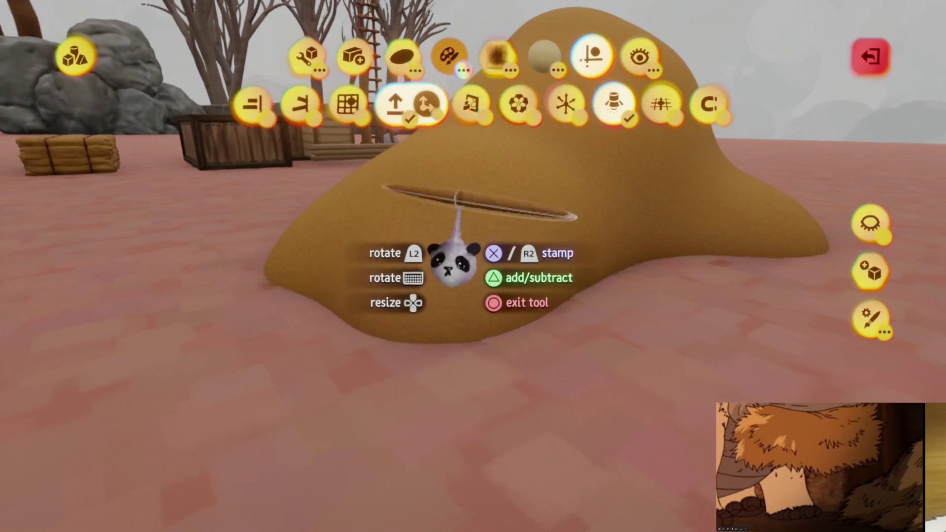
left_click(427, 103)
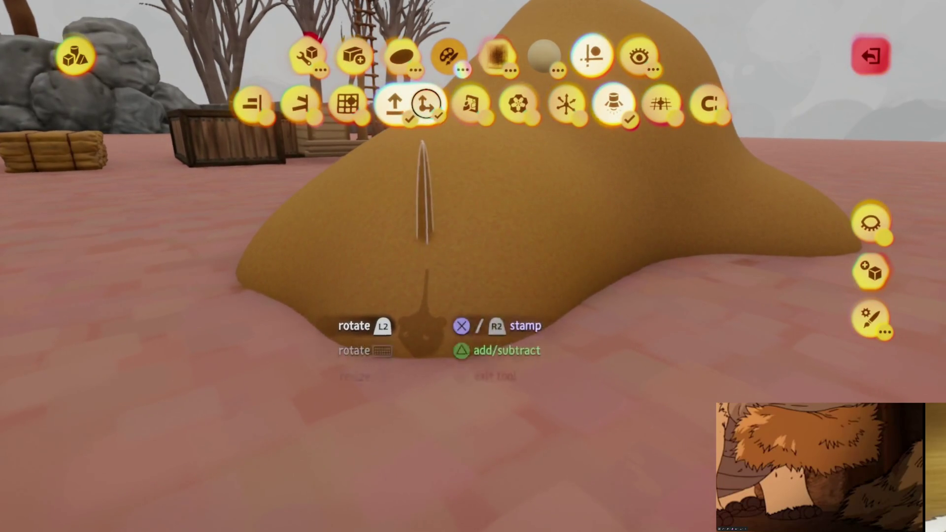
left_click(252, 104)
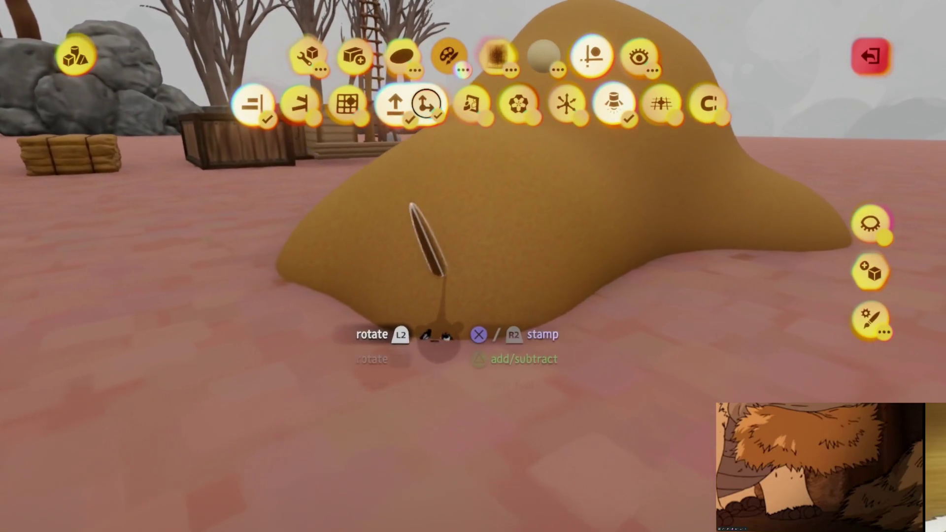
Step: Switch off the Right Angles guide for the straw stamp, then exit the shape editor and sculpt mode
left_click(427, 103)
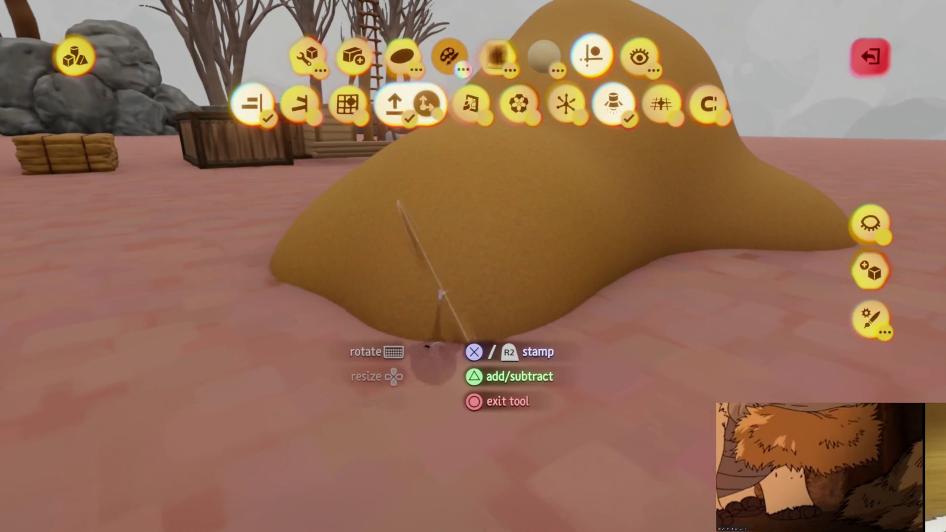
key("Escape")
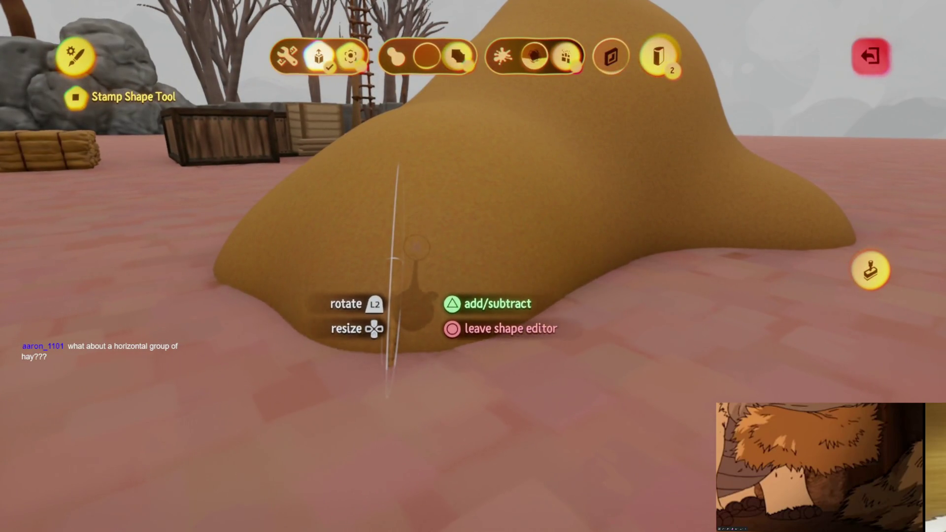
key("Escape")
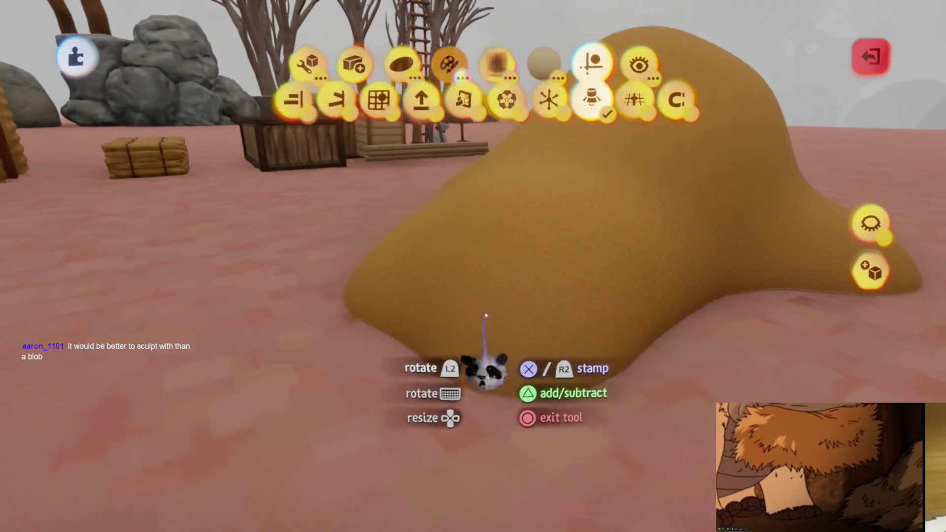
key("Escape")
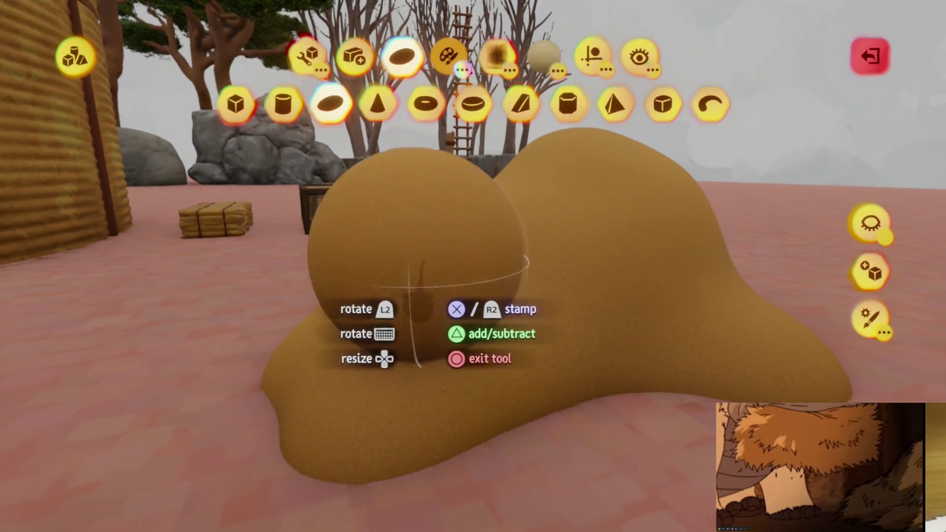
Step: Try the Section cut on the sphere stamp, then make the stamp a long thin cylinder rod
left_click(659, 52)
key("Escape")
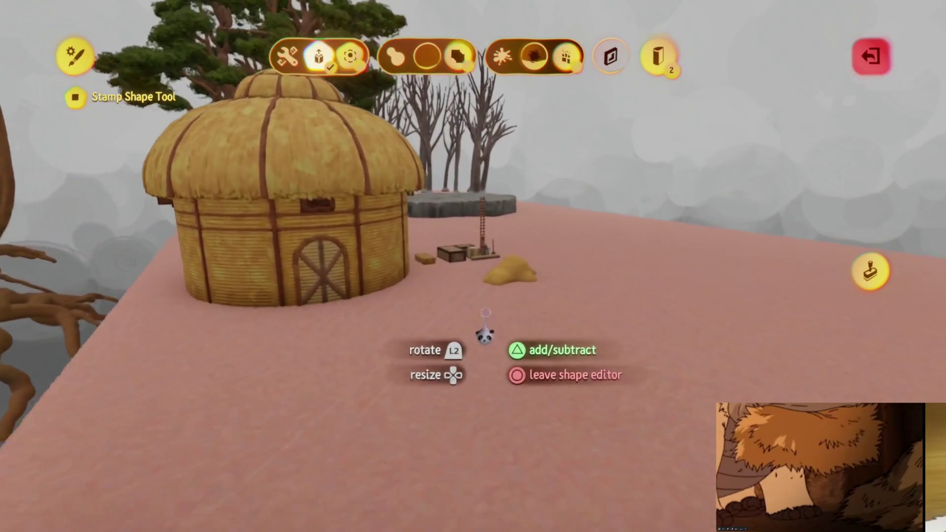
key("Escape")
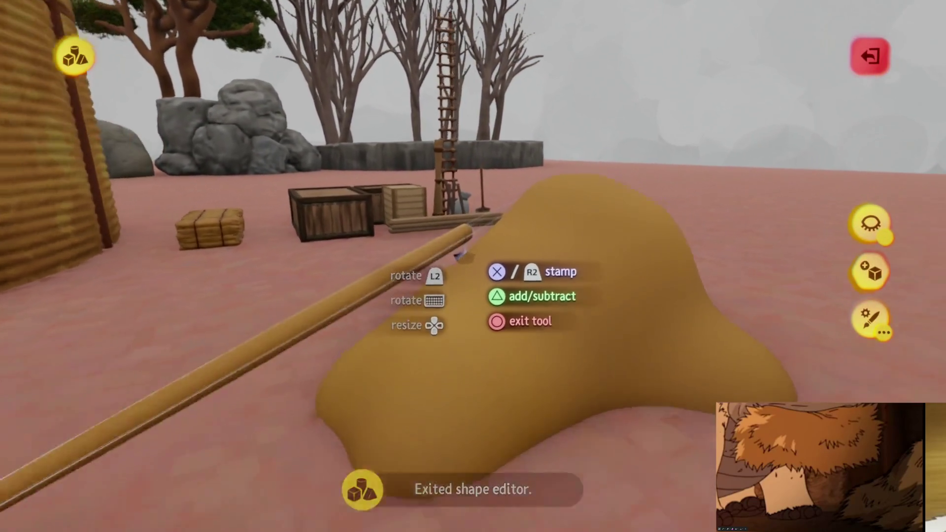
Step: Trim the rod stamp into a short thin straw strand, removing an extra shape, and return to the mound
left_click(448, 257)
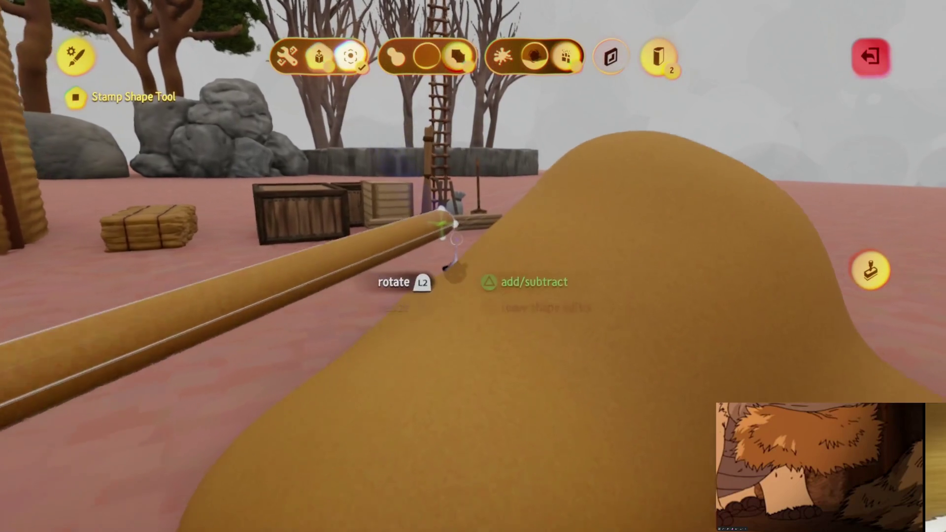
key("Escape")
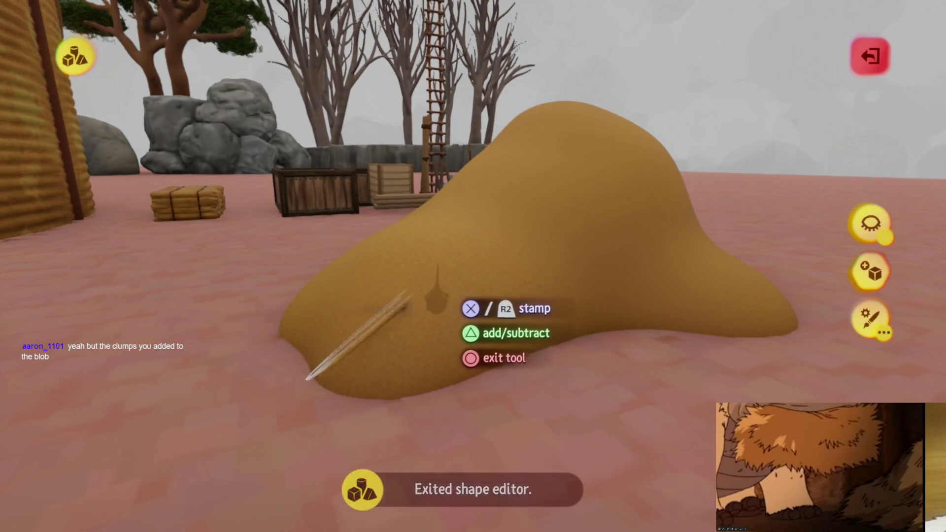
left_click(436, 296)
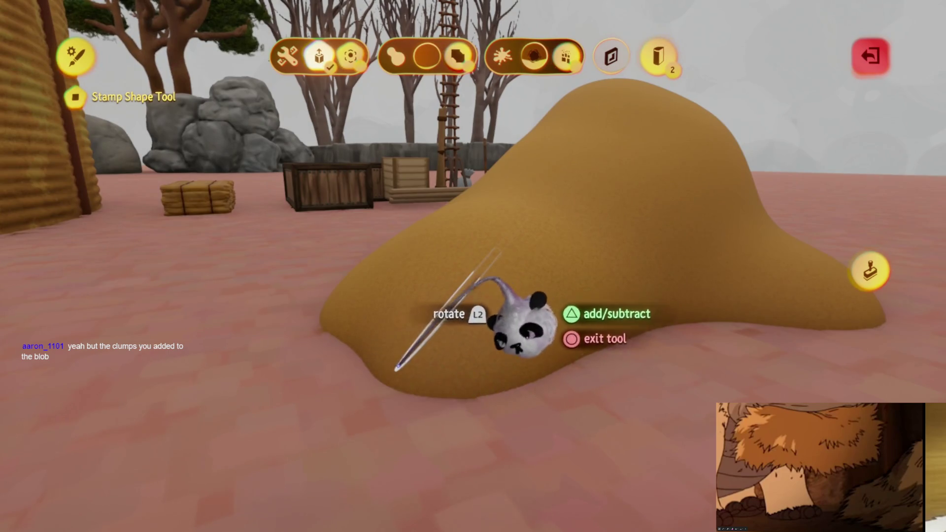
key("ctrl+z")
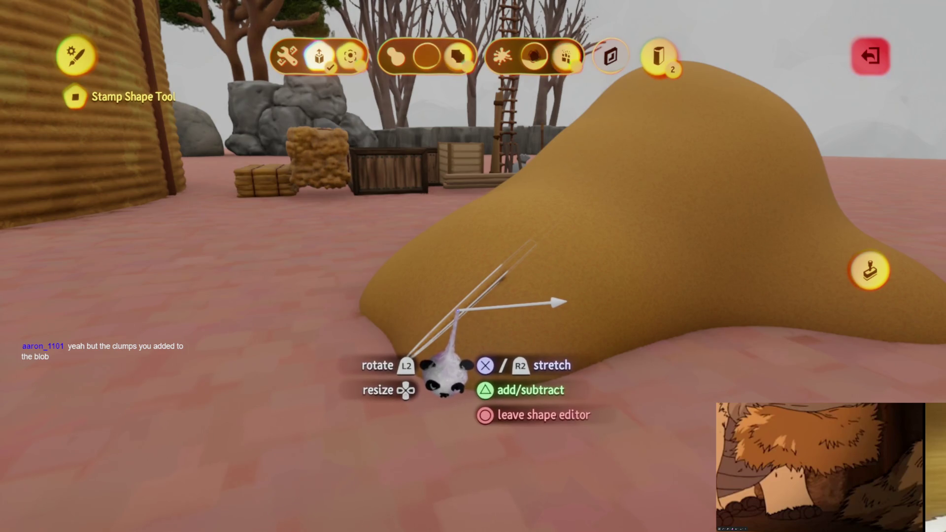
mouse_move(441, 377)
left_mouse_down()
mouse_move(458, 359)
mouse_move(409, 401)
left_mouse_up()
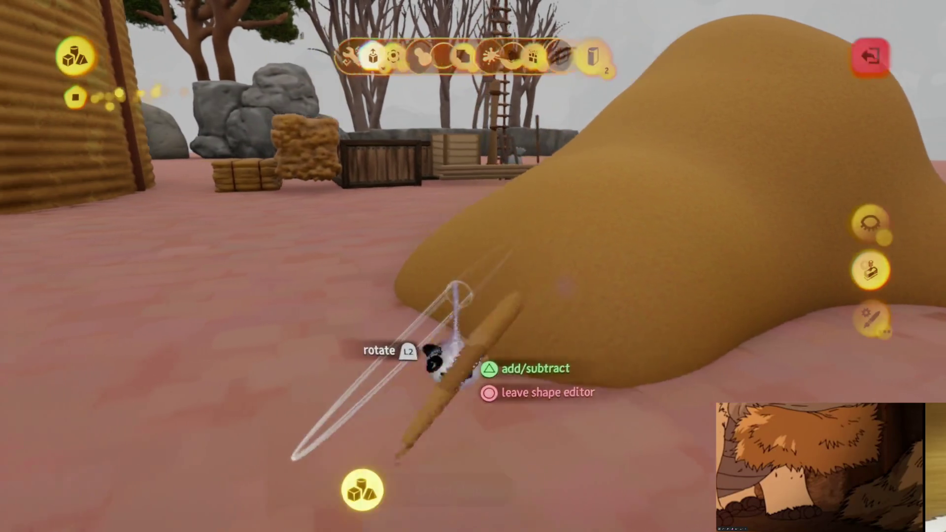
key("Escape")
mouse_move(507, 269)
left_mouse_down()
mouse_move(402, 210)
mouse_move(500, 360)
mouse_move(458, 285)
mouse_move(408, 303)
left_mouse_up()
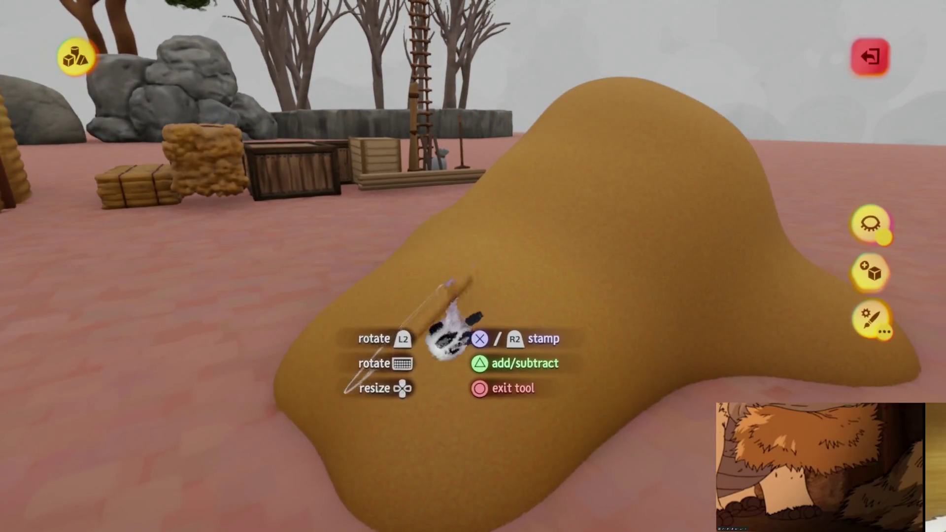
mouse_move(466, 355)
left_mouse_down()
mouse_move(455, 233)
mouse_move(507, 173)
left_mouse_up()
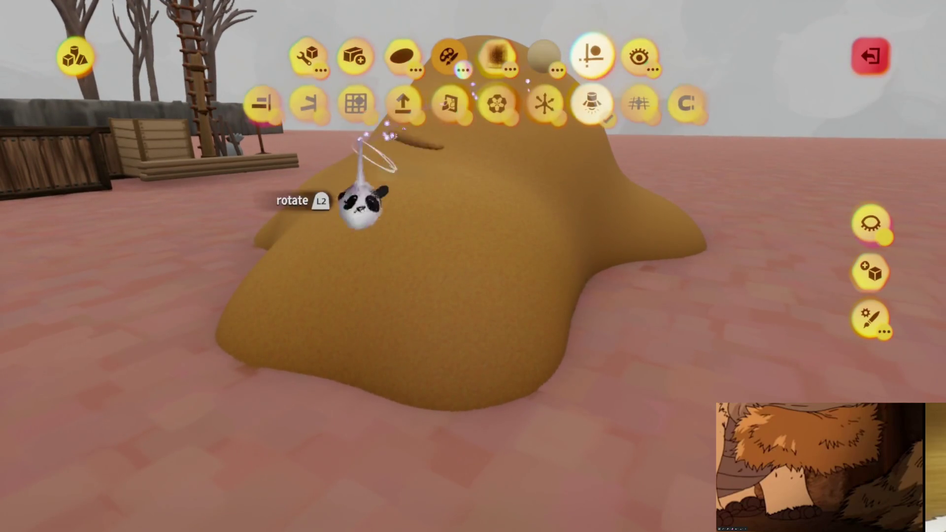
Step: Stamp straw strands along the mound's lower left slope and front base, undoing one misplaced strand
mouse_move(483, 345)
left_mouse_down()
mouse_move(433, 349)
mouse_move(433, 359)
mouse_move(370, 348)
mouse_move(429, 340)
left_mouse_up()
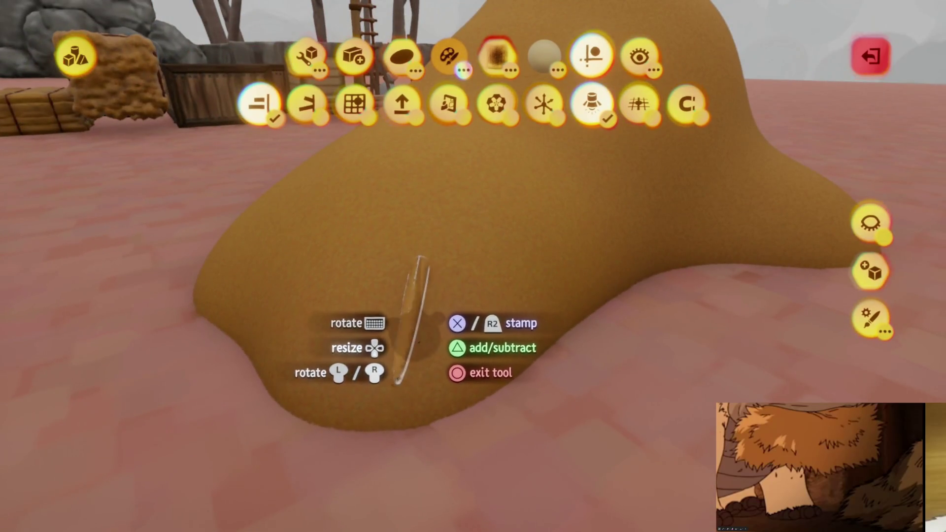
mouse_move(412, 316)
left_mouse_down()
mouse_move(411, 348)
mouse_move(414, 328)
mouse_move(401, 357)
mouse_move(419, 344)
mouse_move(409, 352)
mouse_move(420, 364)
mouse_move(414, 348)
mouse_move(401, 355)
mouse_move(426, 372)
left_mouse_up()
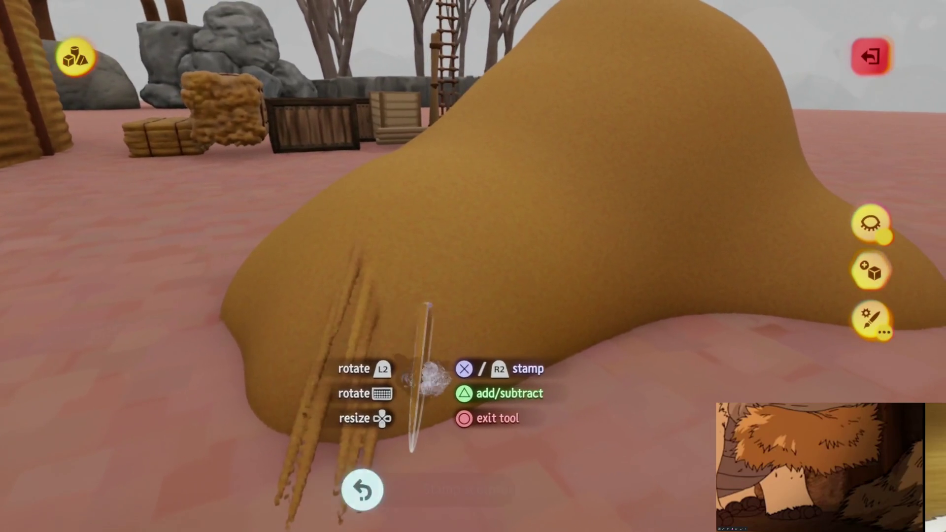
key("ctrl+z")
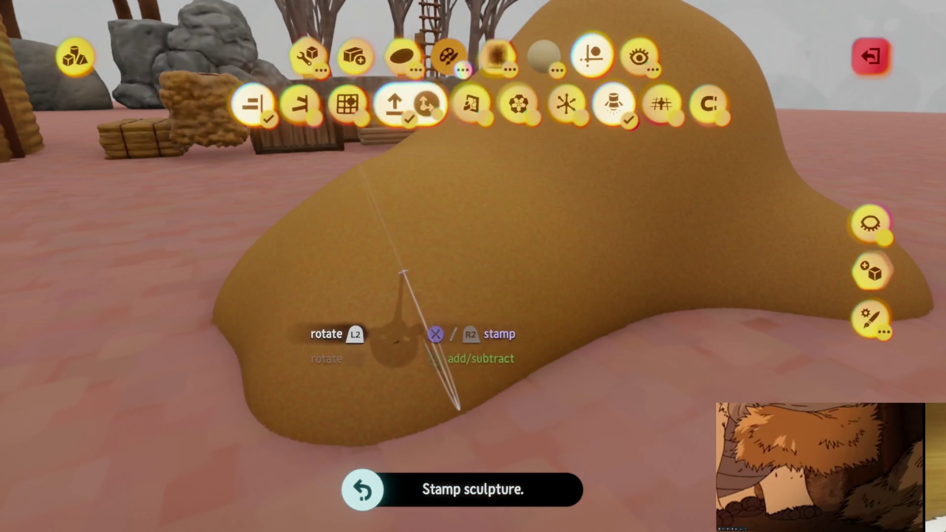
left_click_drag(395, 338, 397, 339)
mouse_move(399, 276)
left_mouse_down()
mouse_move(434, 340)
mouse_move(390, 305)
mouse_move(414, 296)
mouse_move(381, 338)
mouse_move(355, 349)
left_mouse_up()
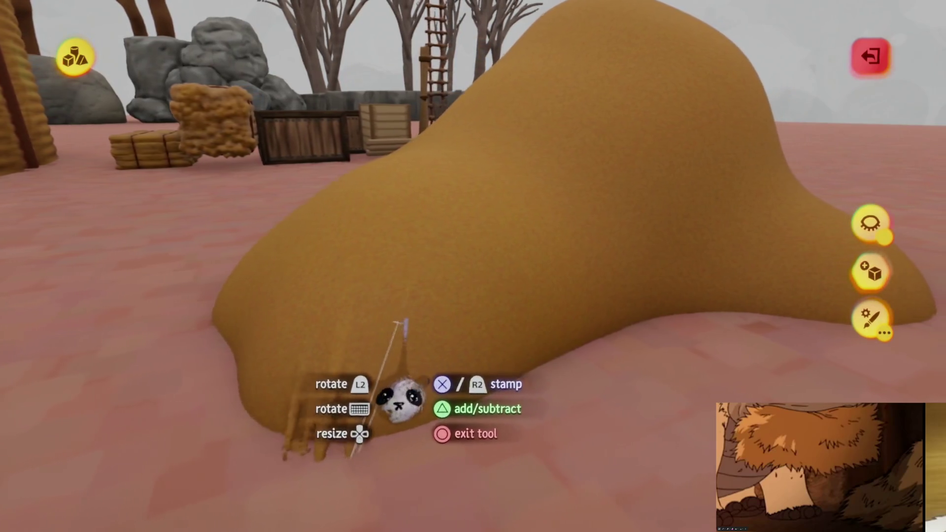
left_click_drag(398, 323, 318, 286)
mouse_move(345, 340)
left_mouse_down()
mouse_move(394, 370)
mouse_move(363, 386)
mouse_move(326, 317)
mouse_move(251, 261)
mouse_move(300, 281)
mouse_move(295, 342)
mouse_move(312, 297)
mouse_move(283, 379)
mouse_move(281, 257)
mouse_move(296, 338)
mouse_move(242, 256)
mouse_move(289, 316)
mouse_move(241, 311)
mouse_move(311, 281)
mouse_move(316, 343)
mouse_move(264, 273)
mouse_move(332, 311)
mouse_move(359, 361)
mouse_move(333, 310)
mouse_move(345, 399)
left_mouse_up()
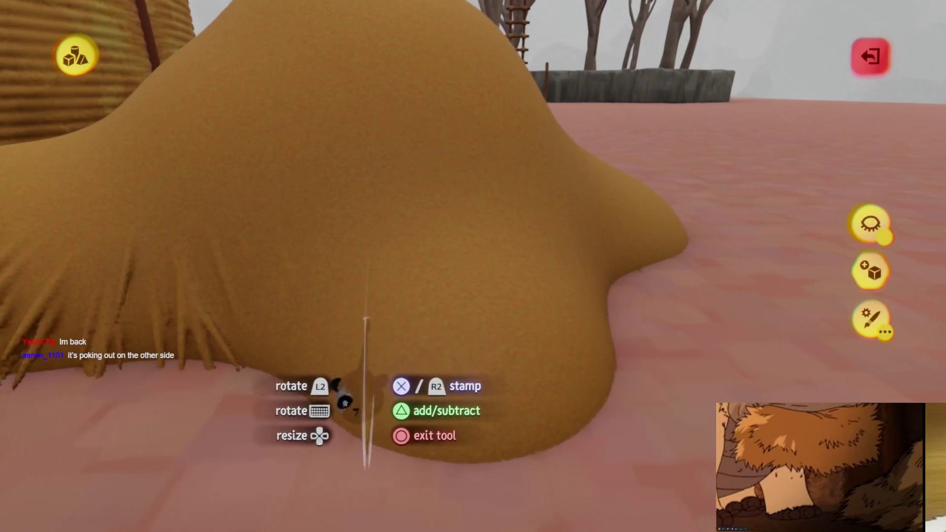
left_click_drag(303, 352, 333, 372)
Step: Stamp more straw strands, some angled diagonally, along the mound's bare front and right base
mouse_move(261, 365)
left_mouse_down()
mouse_move(301, 340)
mouse_move(359, 402)
mouse_move(254, 338)
mouse_move(463, 340)
left_mouse_up()
mouse_move(465, 293)
left_mouse_down()
mouse_move(443, 321)
mouse_move(430, 282)
left_mouse_up()
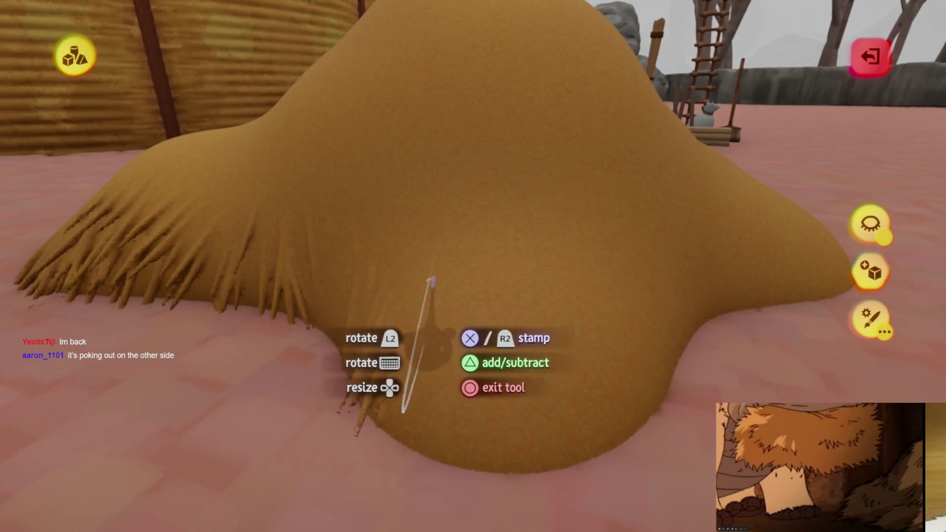
mouse_move(450, 326)
left_mouse_down()
mouse_move(432, 432)
mouse_move(422, 382)
mouse_move(427, 321)
mouse_move(394, 300)
mouse_move(375, 271)
mouse_move(345, 283)
mouse_move(306, 342)
mouse_move(325, 363)
mouse_move(441, 342)
mouse_move(433, 363)
mouse_move(338, 369)
mouse_move(422, 379)
mouse_move(437, 370)
mouse_move(421, 316)
left_mouse_up()
mouse_move(365, 318)
left_mouse_down()
mouse_move(338, 295)
mouse_move(391, 376)
mouse_move(390, 295)
mouse_move(397, 377)
mouse_move(303, 296)
mouse_move(419, 391)
mouse_move(281, 279)
mouse_move(331, 367)
left_mouse_up()
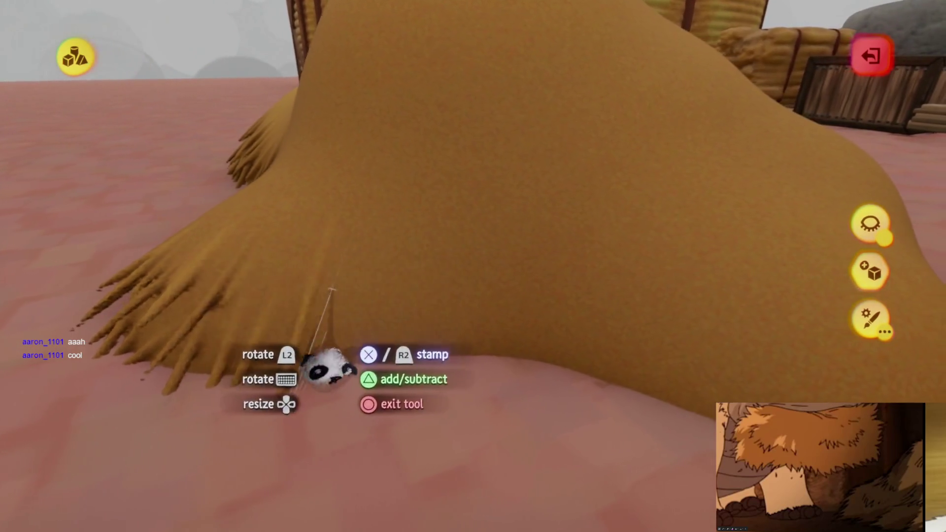
mouse_move(289, 291)
left_mouse_down()
mouse_move(354, 345)
mouse_move(216, 347)
left_mouse_up()
left_click_drag(286, 364, 281, 315)
mouse_move(342, 306)
left_mouse_down()
mouse_move(320, 302)
mouse_move(363, 327)
mouse_move(335, 340)
mouse_move(295, 270)
mouse_move(334, 376)
mouse_move(391, 264)
mouse_move(389, 370)
mouse_move(355, 345)
left_mouse_up()
mouse_move(408, 360)
left_mouse_down()
mouse_move(279, 239)
mouse_move(391, 313)
mouse_move(370, 264)
mouse_move(423, 380)
mouse_move(376, 374)
mouse_move(398, 347)
mouse_move(351, 353)
left_mouse_up()
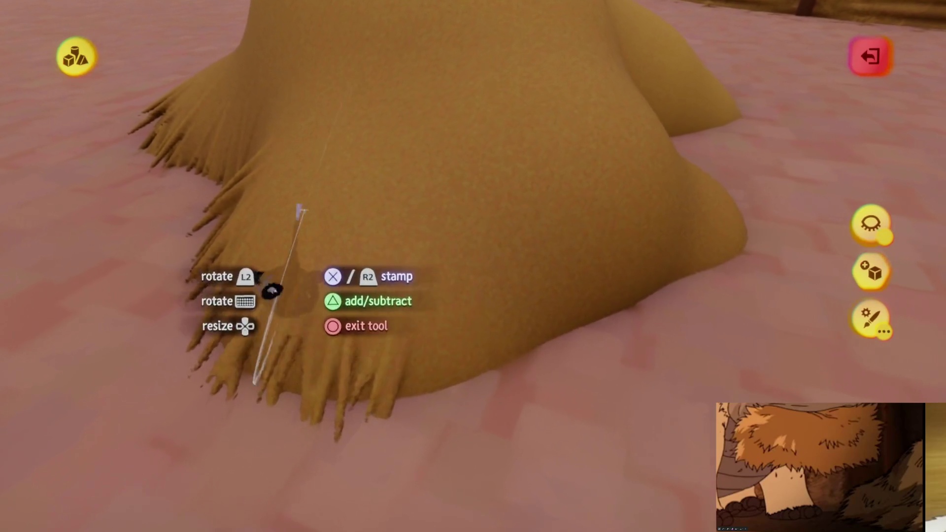
mouse_move(375, 207)
left_mouse_down()
mouse_move(376, 369)
mouse_move(289, 338)
mouse_move(261, 340)
left_mouse_up()
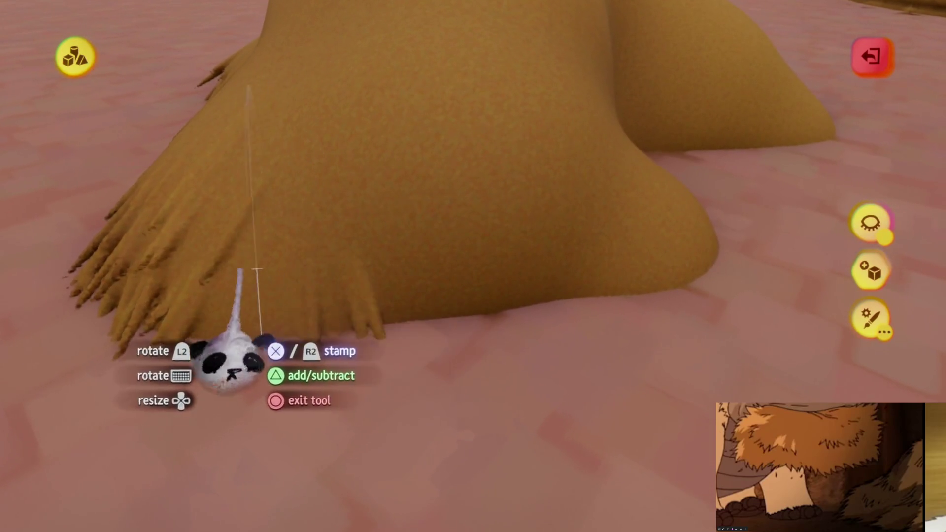
mouse_move(288, 264)
left_mouse_down()
mouse_move(323, 327)
mouse_move(360, 327)
mouse_move(327, 274)
mouse_move(345, 335)
mouse_move(355, 308)
mouse_move(386, 338)
mouse_move(338, 355)
mouse_move(335, 375)
mouse_move(414, 394)
left_mouse_up()
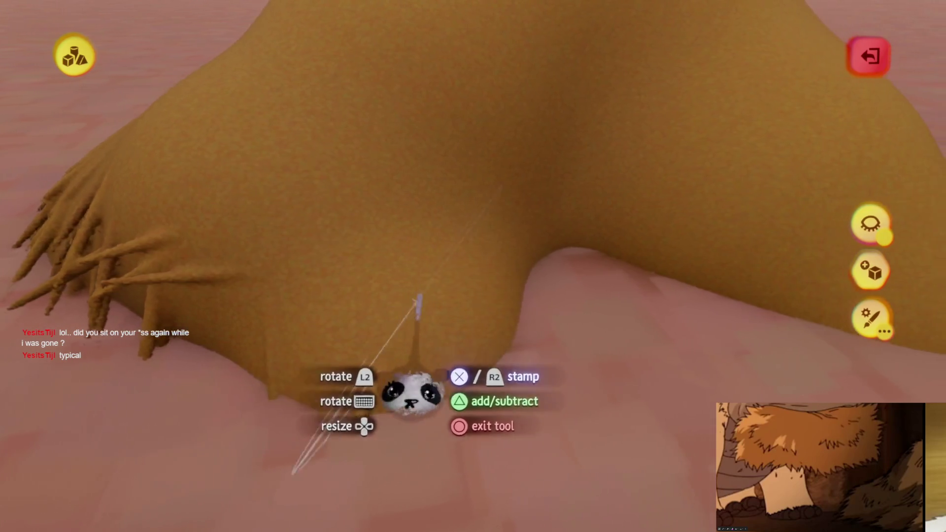
mouse_move(280, 367)
left_mouse_down()
mouse_move(386, 320)
mouse_move(433, 406)
mouse_move(367, 391)
left_mouse_up()
mouse_move(345, 294)
left_mouse_down()
mouse_move(327, 391)
mouse_move(348, 359)
mouse_move(271, 331)
mouse_move(291, 328)
left_mouse_up()
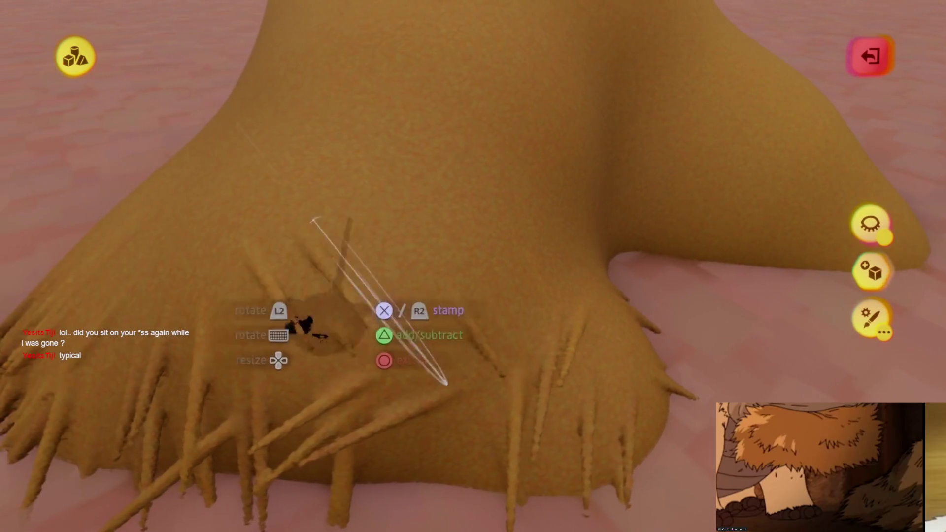
Step: Stamp single straw strands around the remaining bare base edges on the front and sides
mouse_move(375, 372)
left_mouse_down()
mouse_move(376, 331)
mouse_move(304, 291)
mouse_move(333, 363)
mouse_move(355, 363)
mouse_move(288, 420)
mouse_move(334, 327)
mouse_move(389, 349)
mouse_move(349, 367)
mouse_move(359, 334)
mouse_move(338, 317)
mouse_move(374, 399)
mouse_move(316, 364)
mouse_move(374, 338)
mouse_move(232, 404)
mouse_move(291, 364)
mouse_move(367, 414)
left_mouse_up()
mouse_move(296, 367)
left_mouse_down()
mouse_move(310, 386)
mouse_move(291, 332)
mouse_move(331, 393)
mouse_move(334, 375)
left_mouse_up()
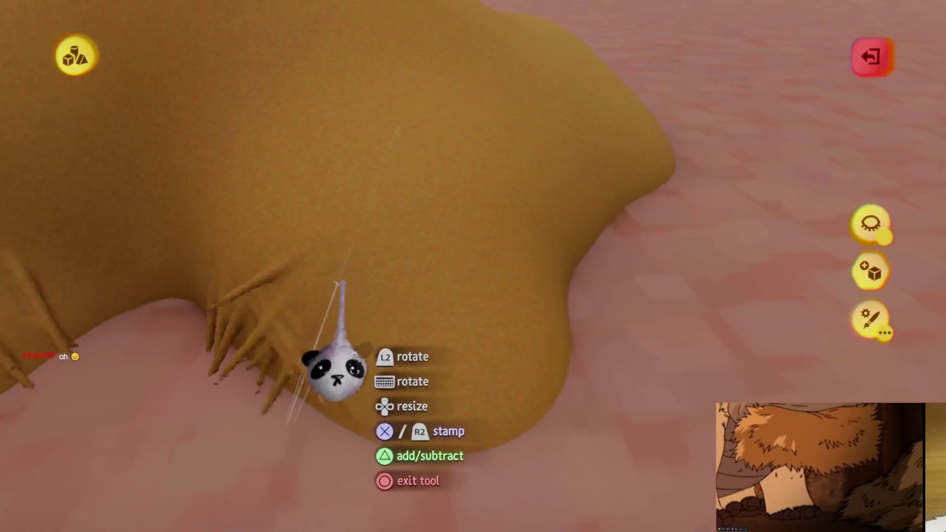
left_click_drag(322, 276, 327, 335)
mouse_move(383, 384)
left_mouse_down()
mouse_move(370, 316)
mouse_move(341, 412)
left_mouse_up()
mouse_move(291, 485)
left_mouse_down()
mouse_move(190, 482)
mouse_move(200, 465)
mouse_move(200, 311)
left_mouse_up()
mouse_move(315, 291)
left_mouse_down()
mouse_move(327, 200)
mouse_move(327, 423)
mouse_move(243, 376)
mouse_move(283, 382)
mouse_move(321, 363)
mouse_move(275, 338)
mouse_move(313, 318)
mouse_move(338, 443)
mouse_move(194, 264)
mouse_move(348, 433)
mouse_move(296, 247)
left_mouse_up()
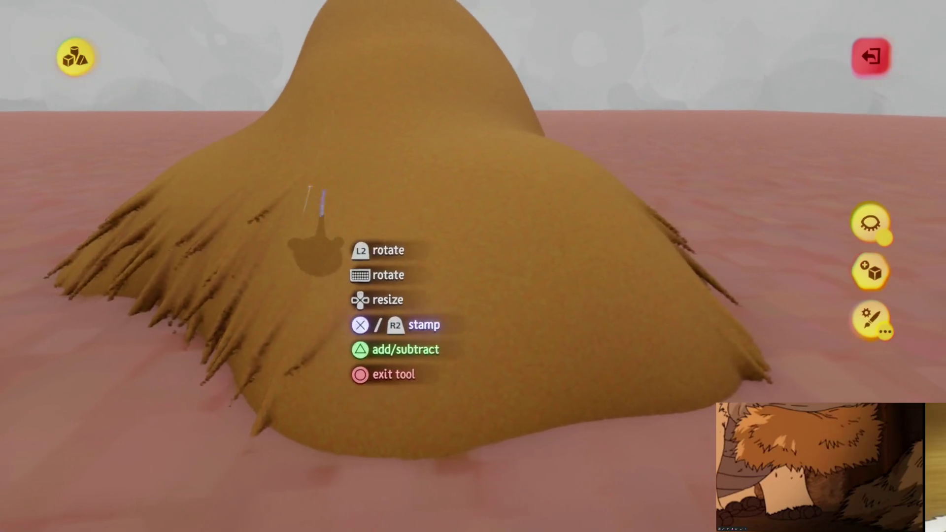
mouse_move(303, 406)
left_mouse_down()
mouse_move(275, 291)
mouse_move(306, 422)
mouse_move(252, 295)
mouse_move(269, 431)
mouse_move(270, 376)
mouse_move(205, 374)
mouse_move(257, 371)
mouse_move(173, 286)
left_mouse_up()
left_click_drag(349, 335, 372, 372)
Step: Add scattered strands on the far side near the crates and up the mound's middle slopes
mouse_move(364, 307)
left_mouse_down()
mouse_move(306, 306)
mouse_move(327, 338)
mouse_move(306, 397)
mouse_move(317, 330)
mouse_move(338, 376)
mouse_move(247, 392)
mouse_move(365, 427)
mouse_move(283, 382)
mouse_move(222, 270)
left_mouse_up()
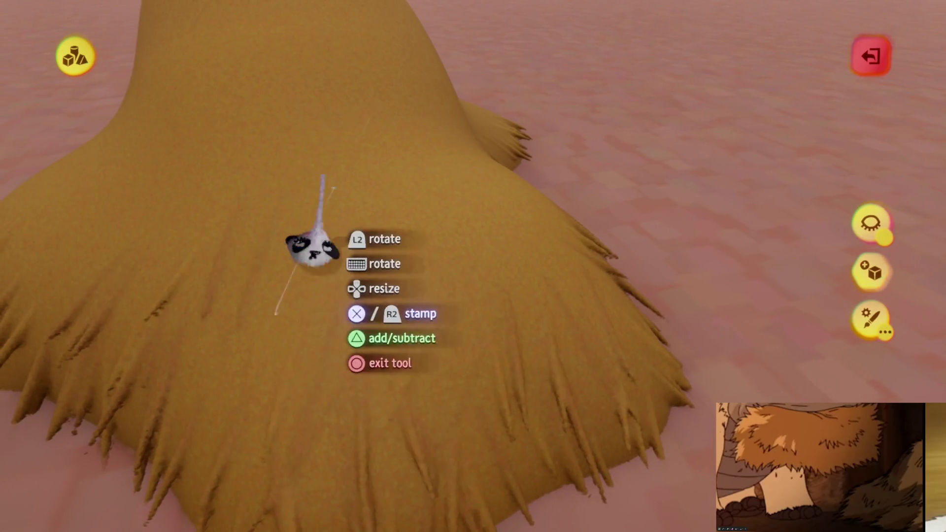
mouse_move(372, 463)
left_mouse_down()
mouse_move(332, 364)
mouse_move(337, 326)
mouse_move(316, 387)
mouse_move(279, 340)
left_mouse_up()
mouse_move(296, 288)
left_mouse_down()
mouse_move(308, 369)
mouse_move(323, 303)
mouse_move(305, 338)
mouse_move(303, 404)
mouse_move(253, 295)
mouse_move(312, 285)
mouse_move(310, 365)
mouse_move(220, 292)
mouse_move(161, 318)
mouse_move(170, 328)
mouse_move(204, 295)
mouse_move(180, 348)
mouse_move(236, 325)
mouse_move(333, 384)
left_mouse_up()
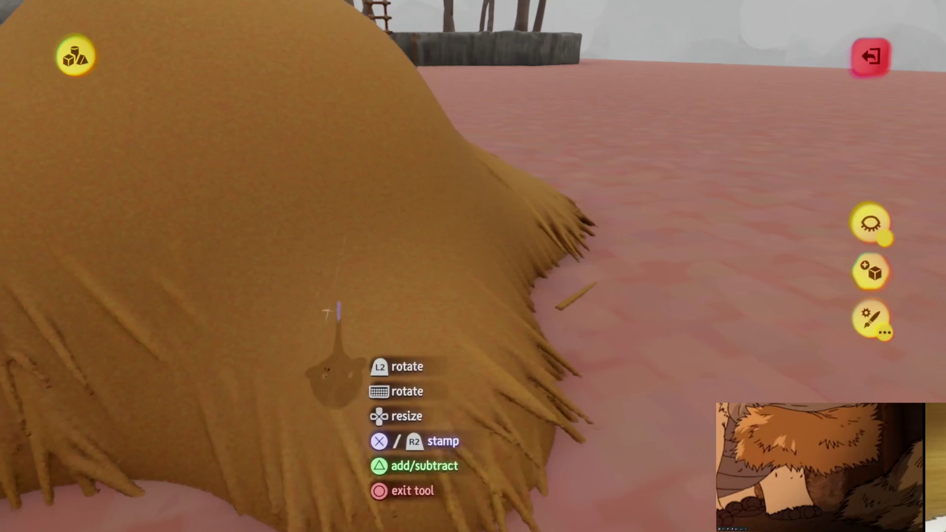
mouse_move(320, 295)
left_mouse_down()
mouse_move(201, 363)
mouse_move(250, 270)
mouse_move(192, 328)
mouse_move(296, 390)
mouse_move(264, 338)
mouse_move(89, 296)
left_mouse_up()
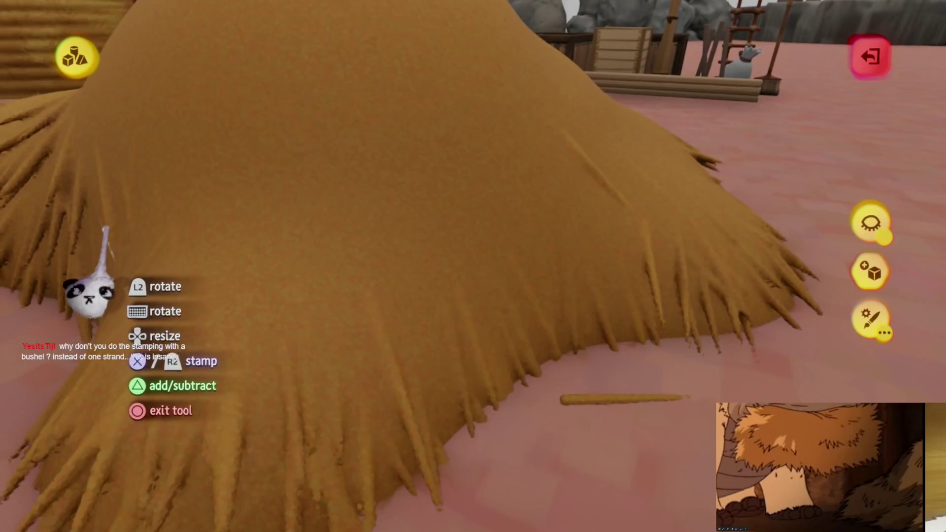
left_click_drag(446, 409, 397, 433)
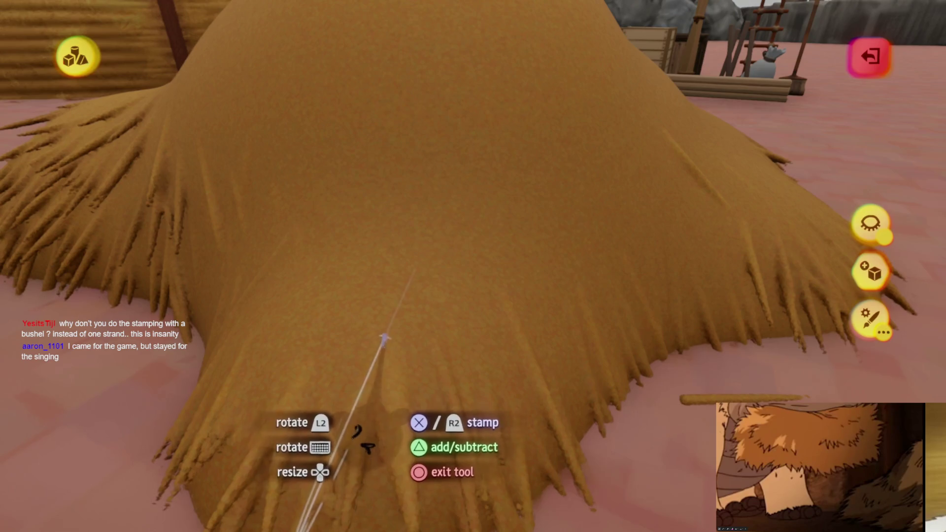
left_click_drag(401, 330, 333, 239)
mouse_move(306, 269)
left_mouse_down()
mouse_move(327, 260)
mouse_move(274, 317)
mouse_move(433, 281)
mouse_move(401, 276)
mouse_move(386, 253)
mouse_move(350, 269)
mouse_move(429, 329)
mouse_move(393, 288)
left_mouse_up()
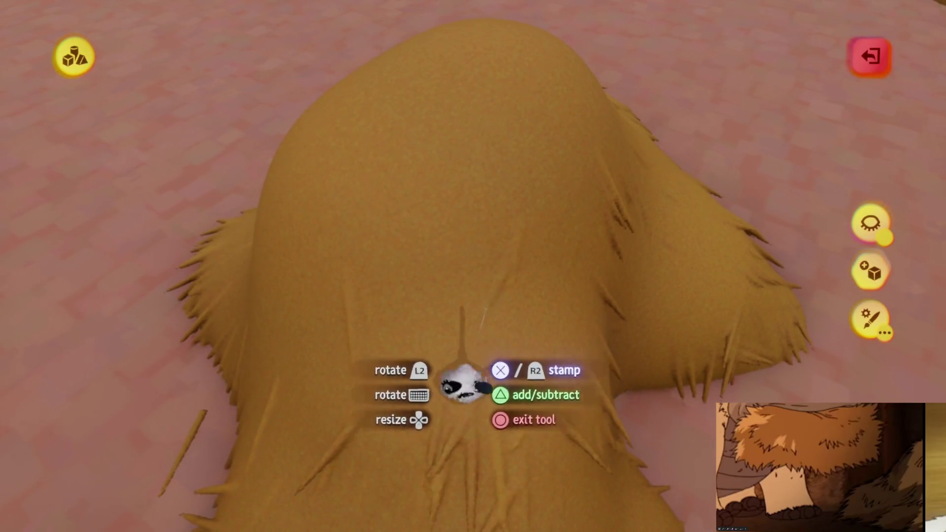
Step: Switch the stamp shape from the straw strand to the ellipsoid primitive
key("Tab")
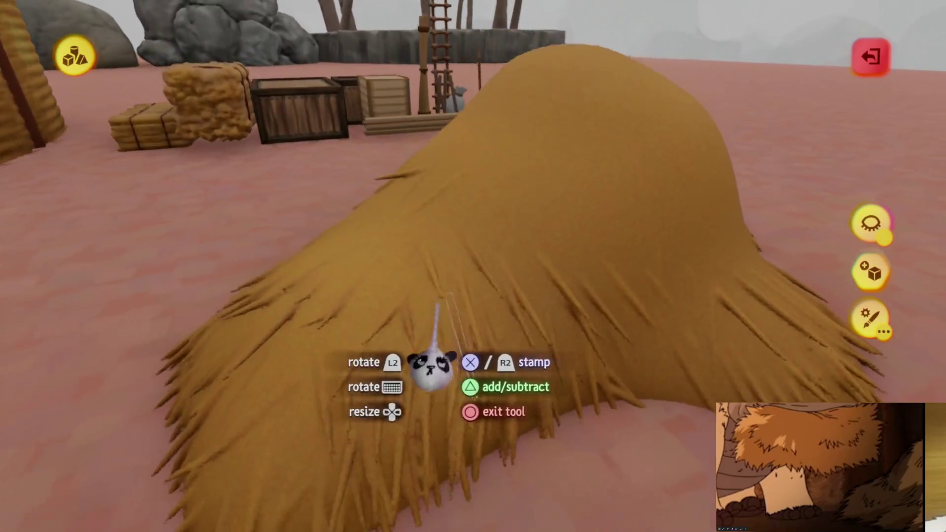
key("Tab")
left_click(330, 104)
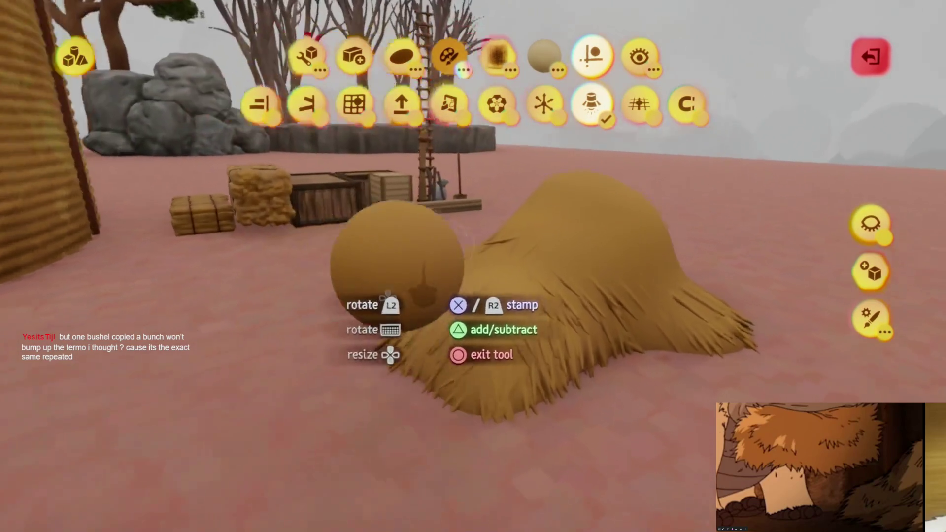
Step: Set the stamp to subtract, then put away the stamp tool and leave sculpt mode
key("triangle")
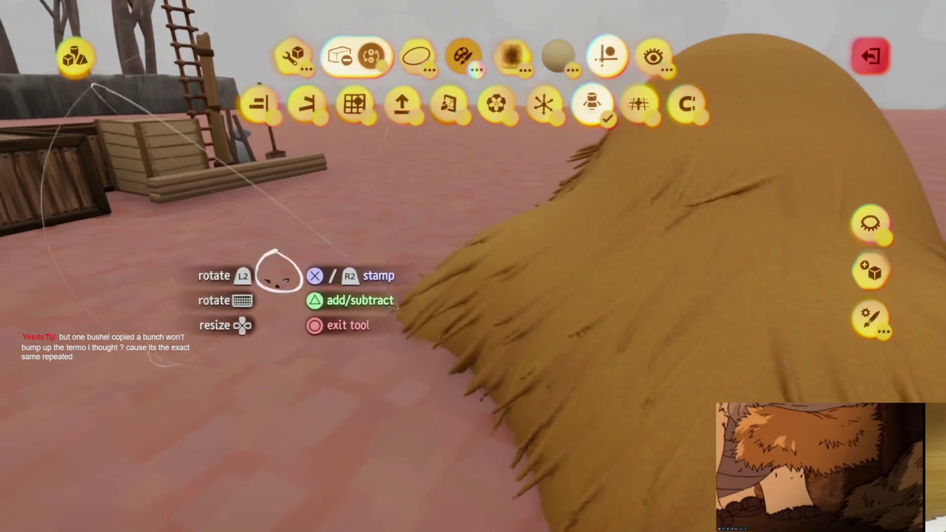
key("square")
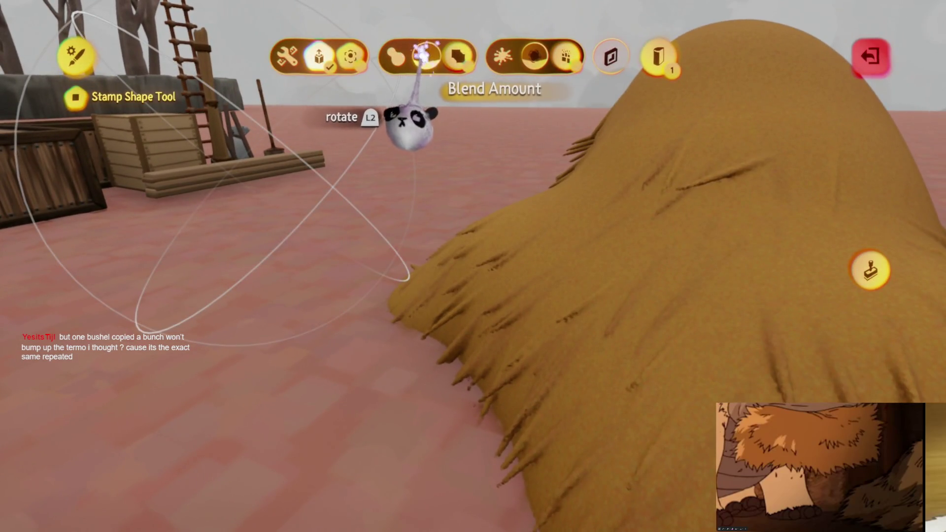
key("square")
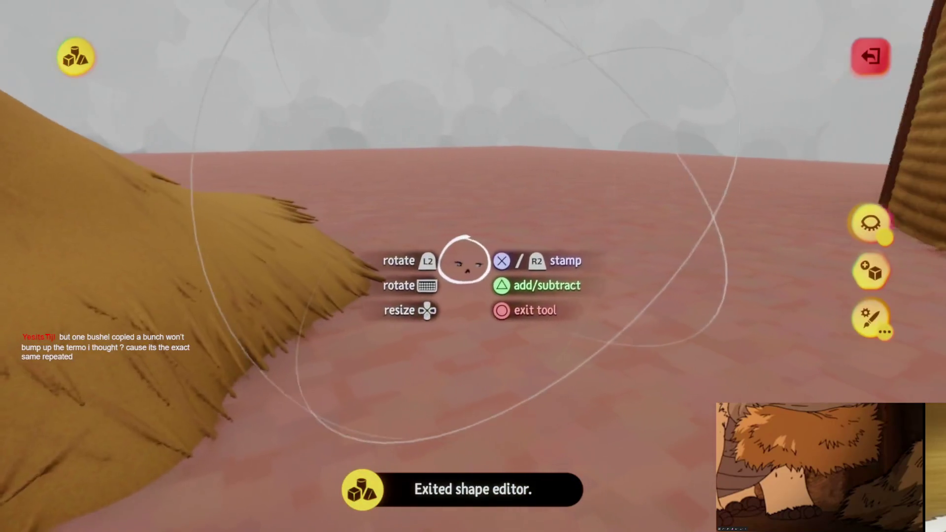
key("circle")
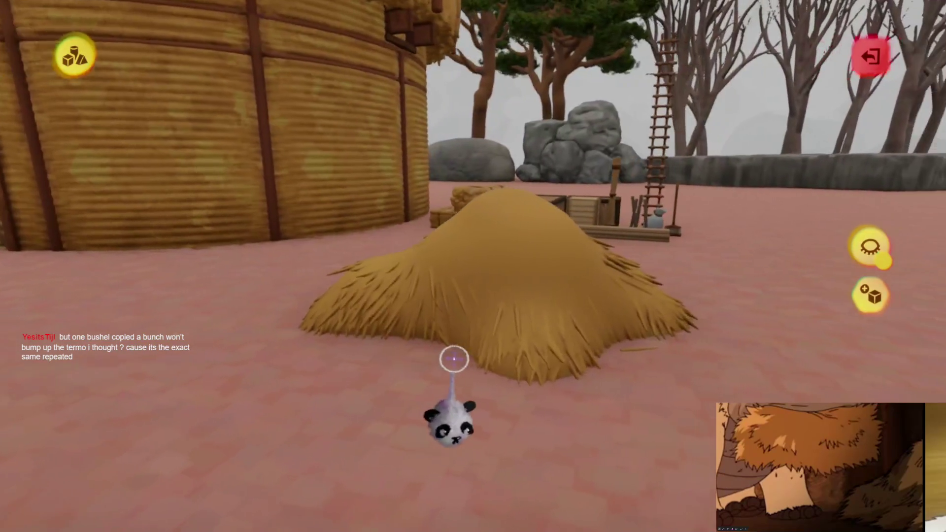
key("circle")
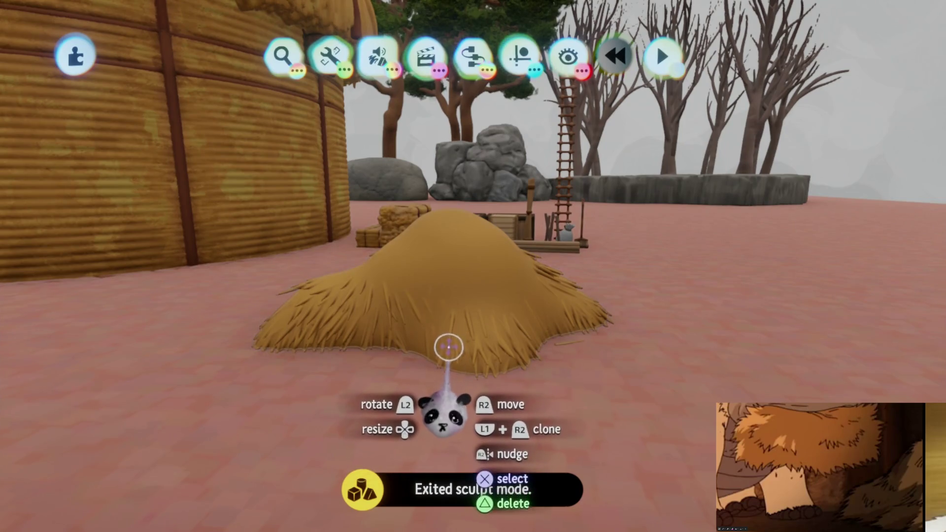
Step: Delete the haystack from the scene and start saving the Village Assets creation
key("triangle")
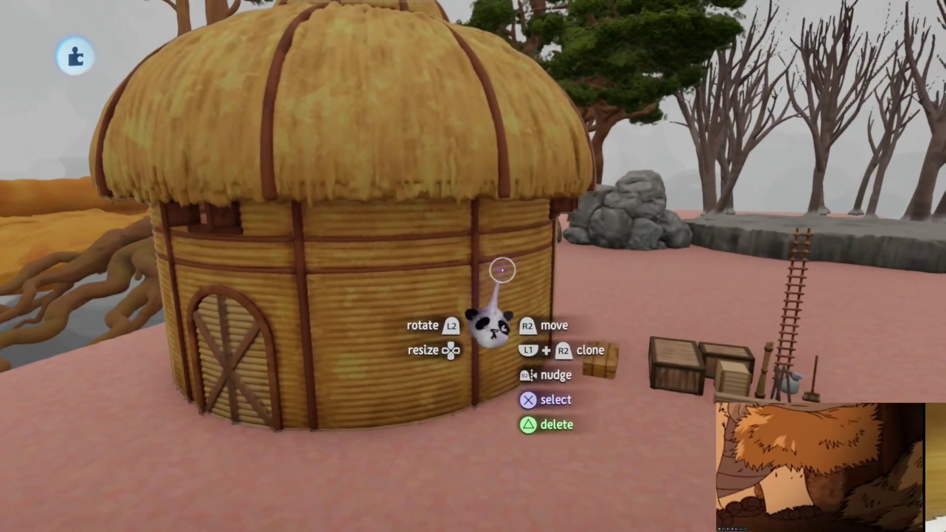
key("Escape")
left_click(611, 374)
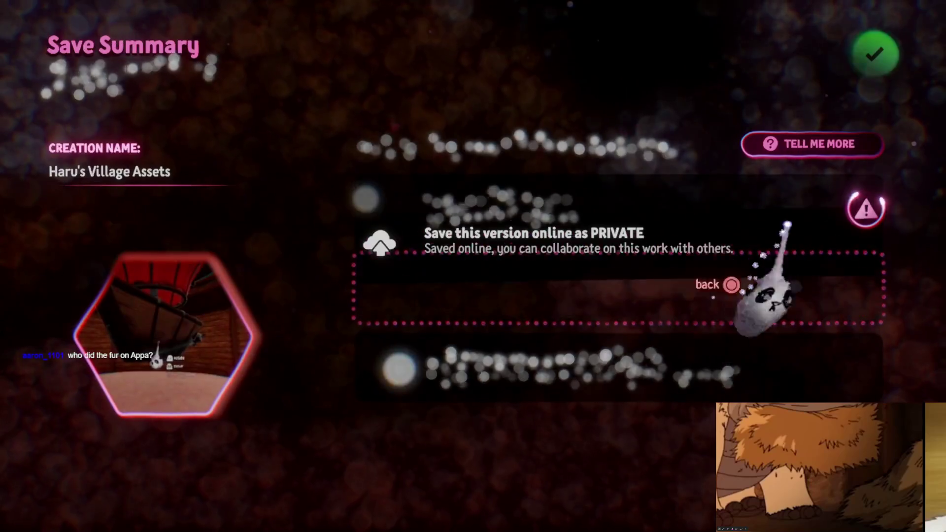
Step: Save this version online as PRIVATE, then exit the creation to the My Creations list
left_click(870, 52)
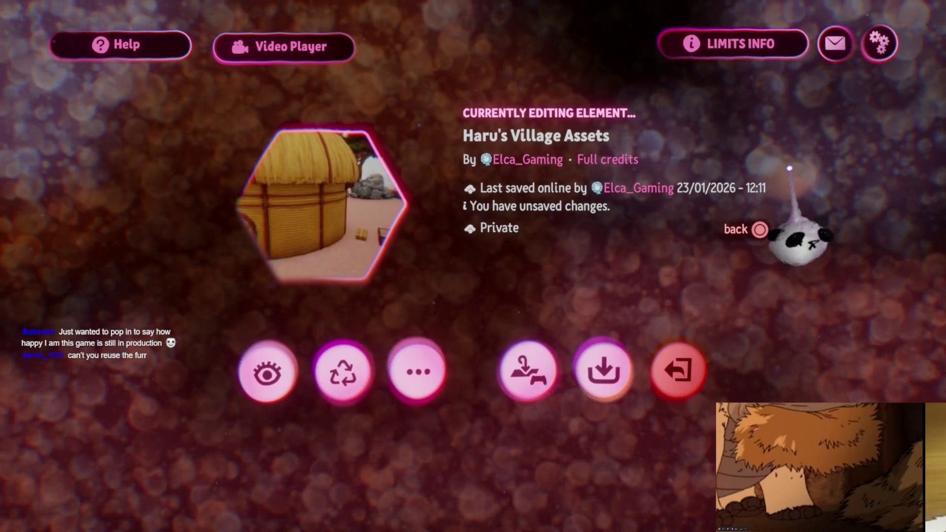
key("Escape")
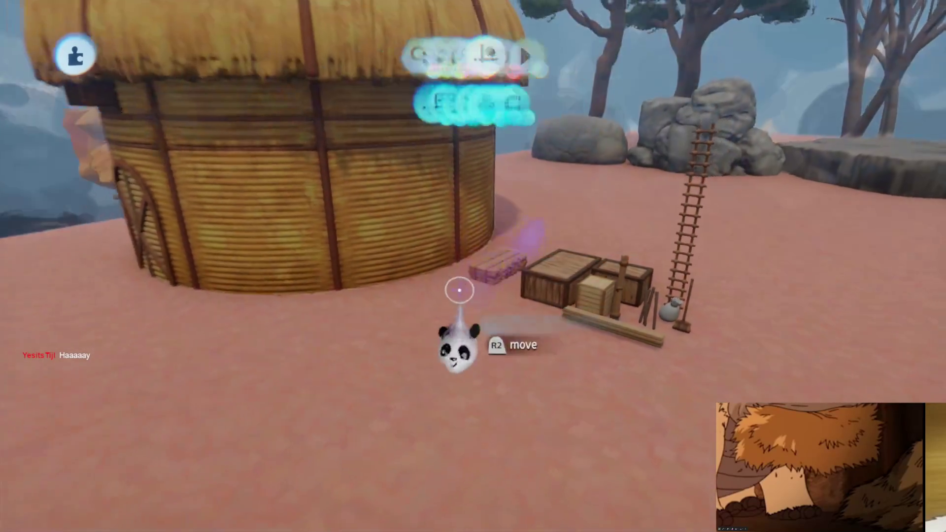
key("Escape")
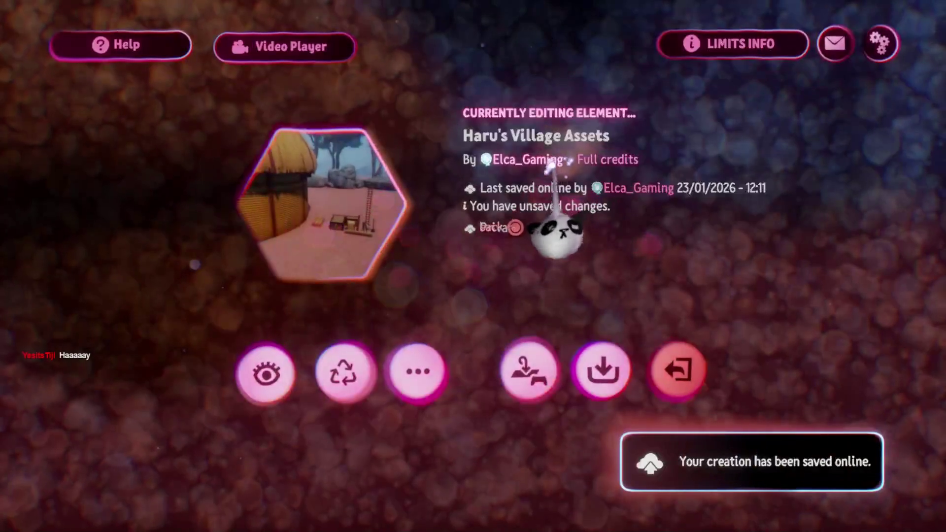
left_click(681, 353)
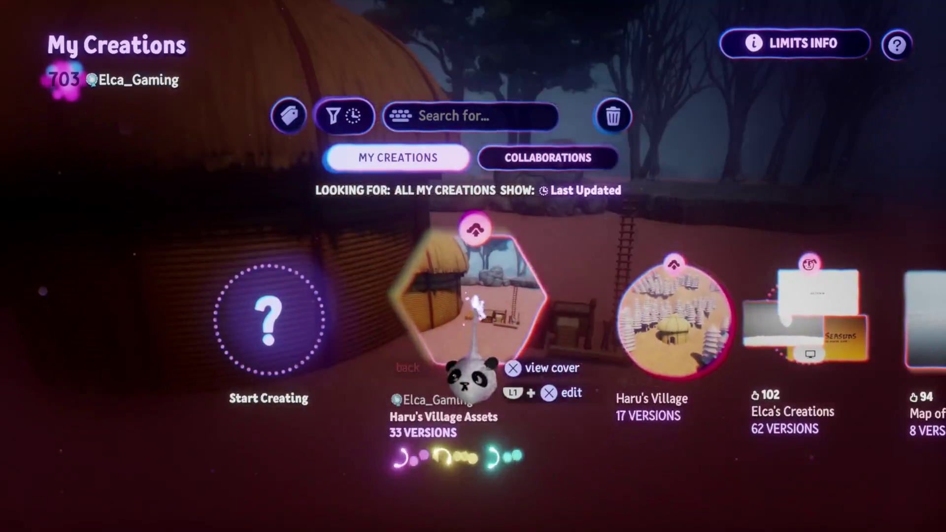
Step: Reopen Haru's Village Assets for editing and switch to Sculpt shapes mode after briefly trying Paint
left_click(475, 375)
left_click(428, 423)
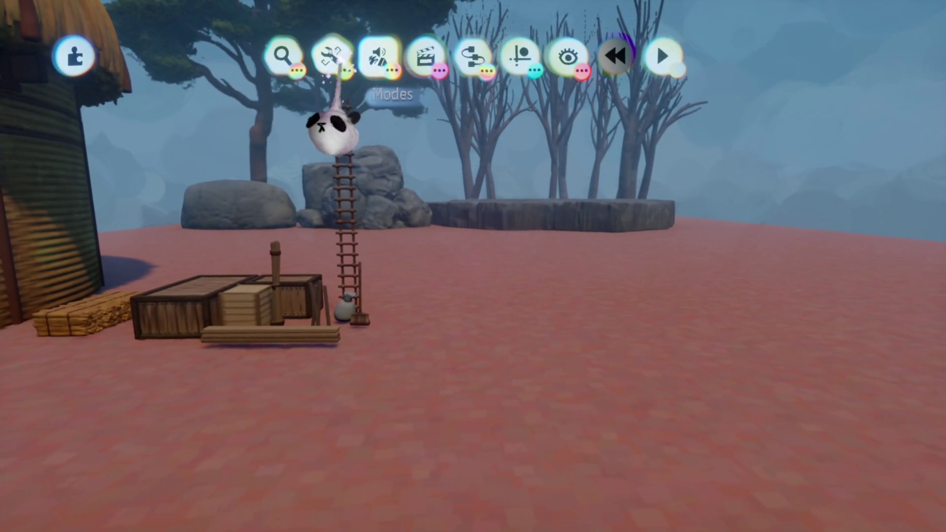
left_click(377, 58)
left_click(330, 103)
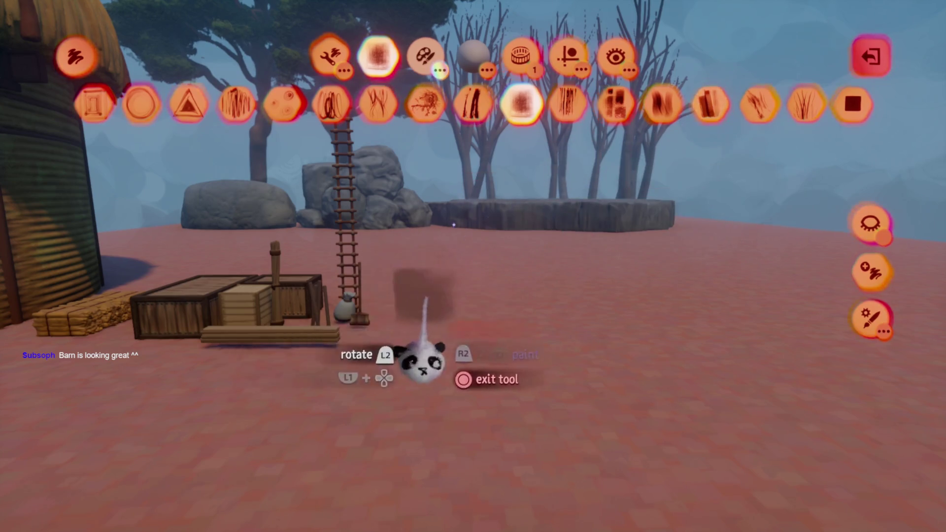
key("Escape")
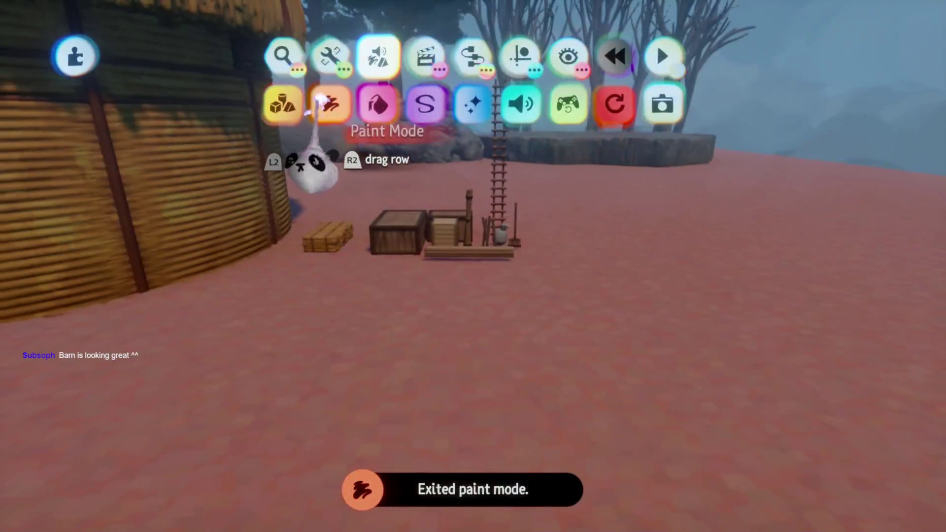
left_click(284, 103)
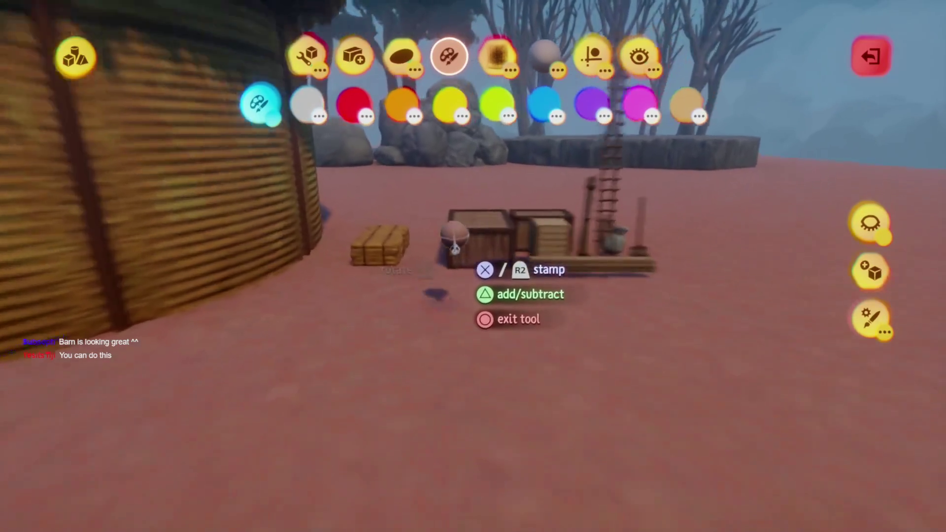
Step: Choose a tan hay colour and set up a half-dome stamp on the ground before the crates
key("Up")
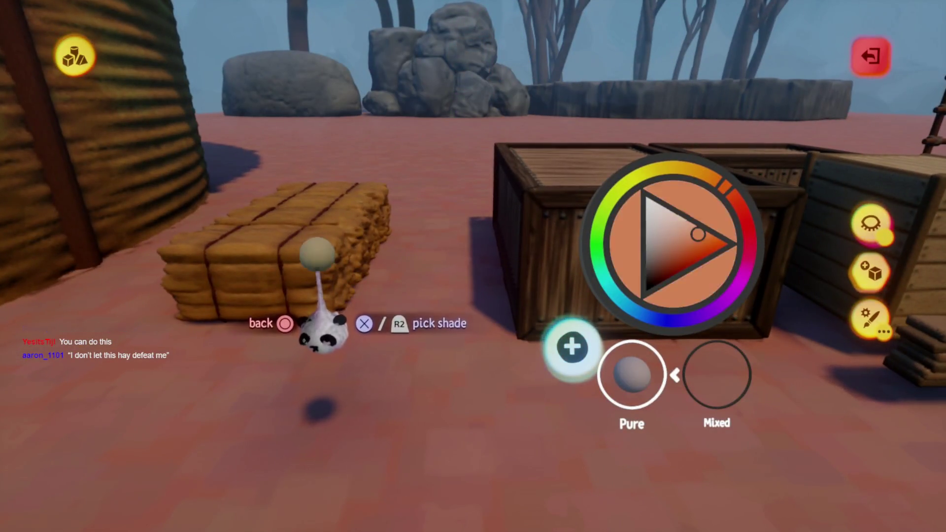
key("Escape")
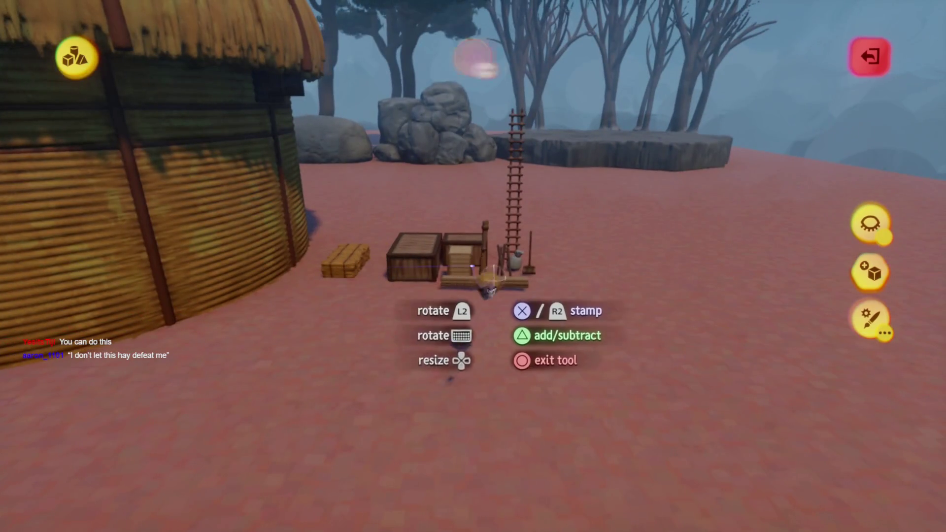
key("Up")
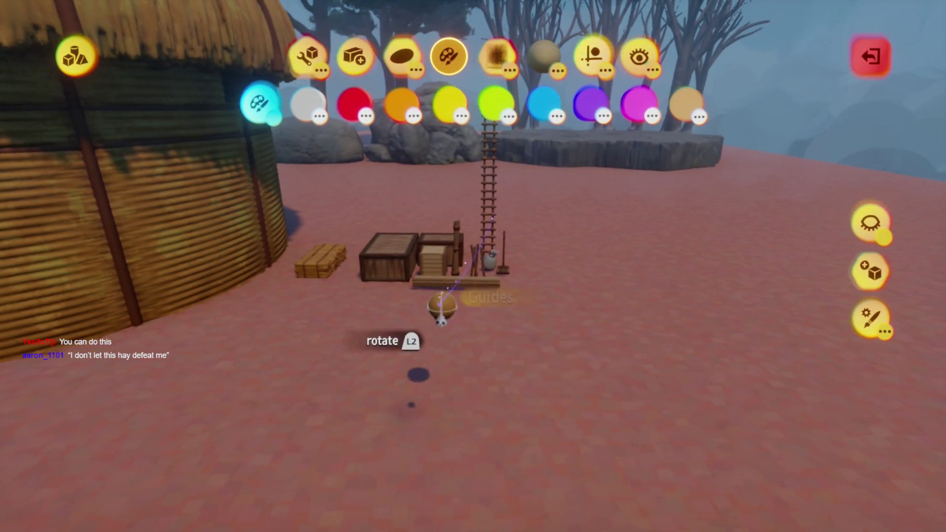
left_click_drag(441, 308, 461, 301)
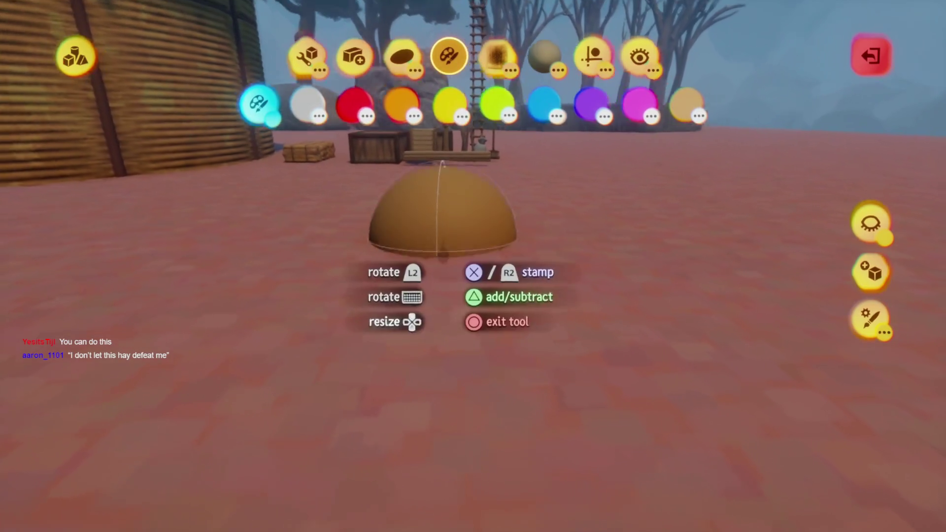
key("e")
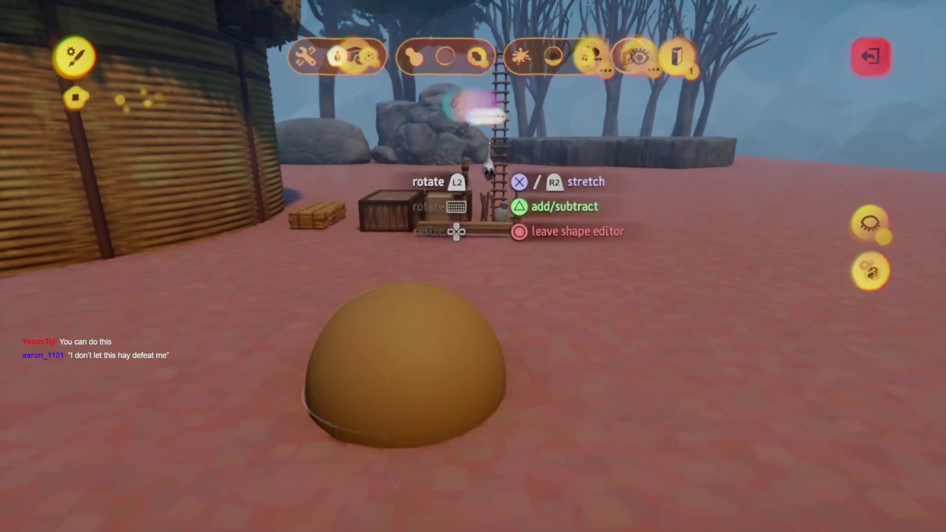
key("Escape")
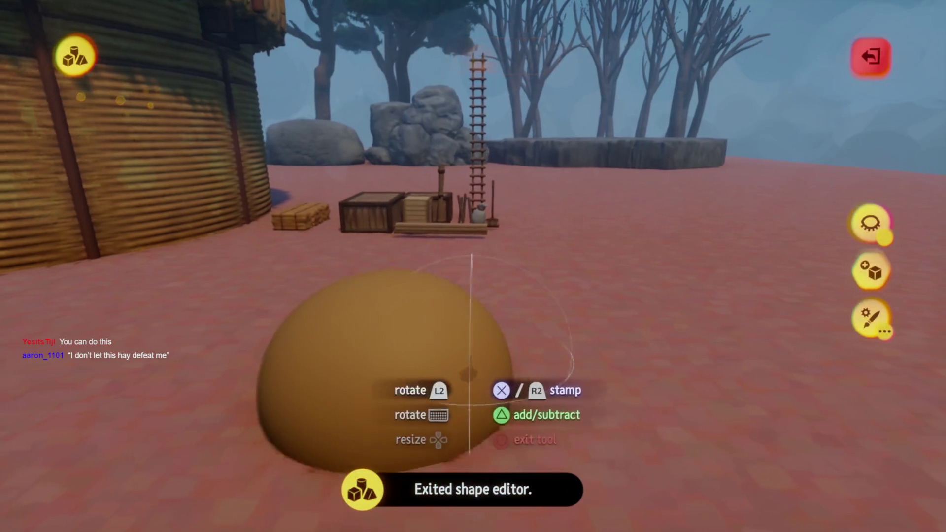
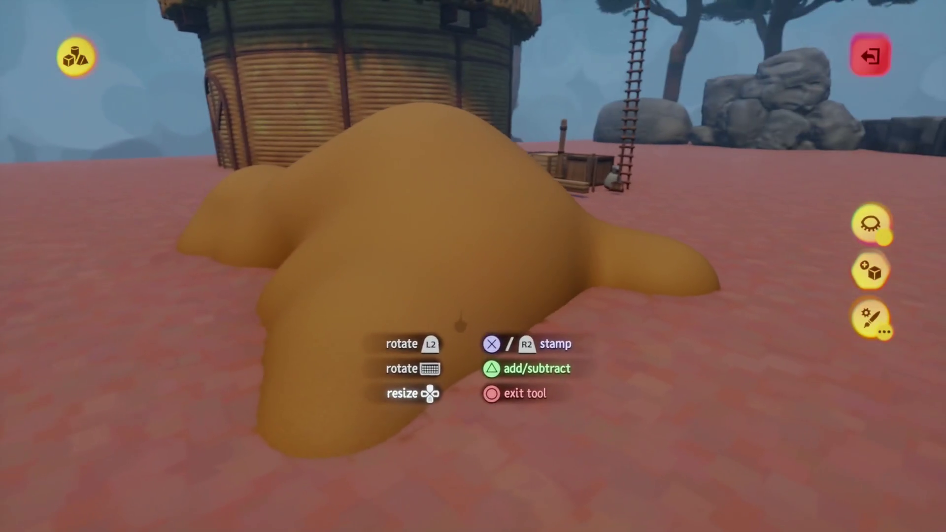
Step: Stamp one more lump onto the tan haystack sculpture and exit sculpt mode
left_click(452, 337)
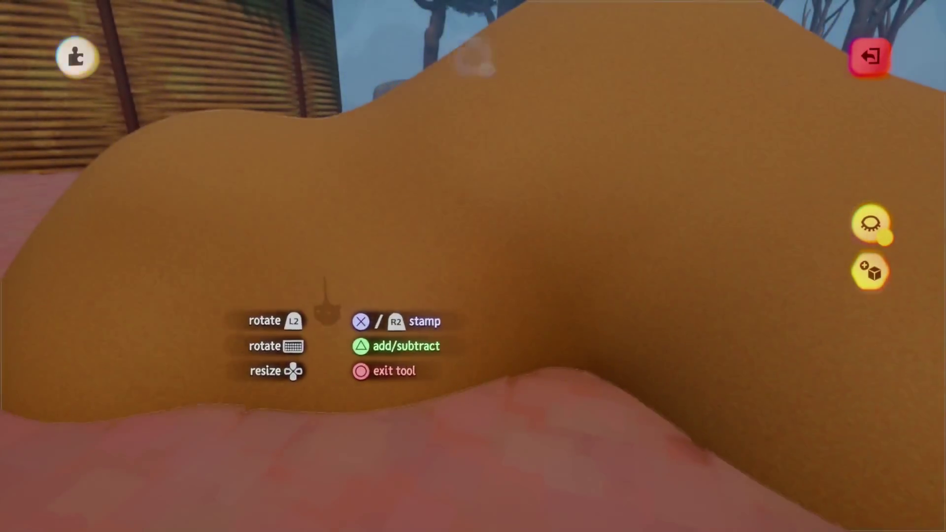
key("Escape")
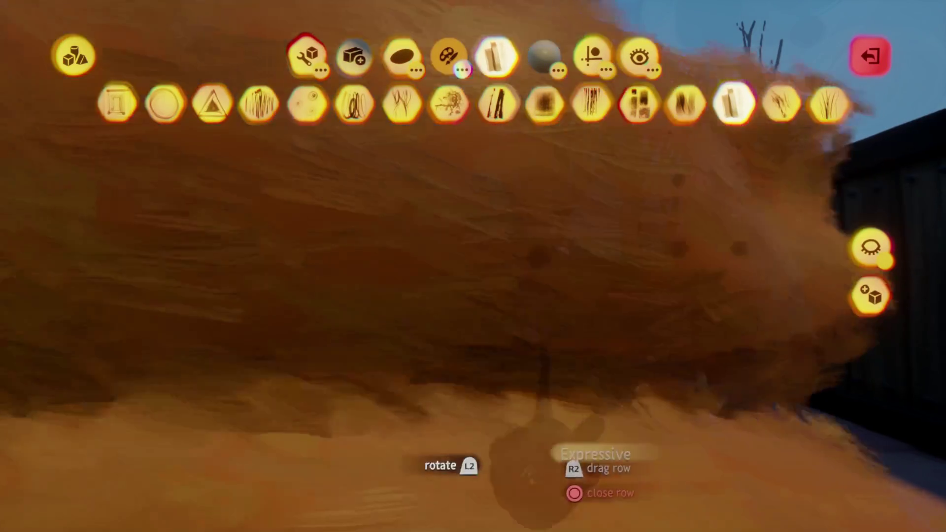
key("Escape")
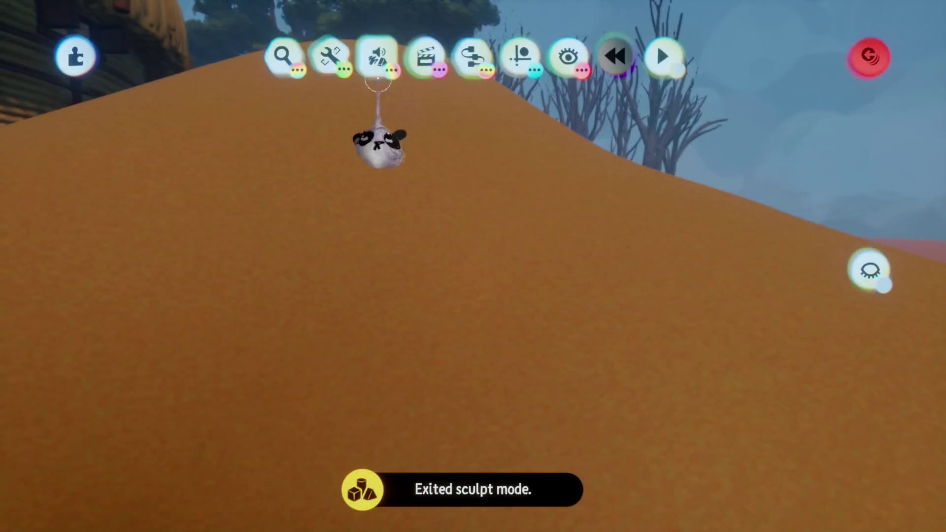
Step: Switch to Paint mode and choose the Expressive brush for straw
left_click(377, 56)
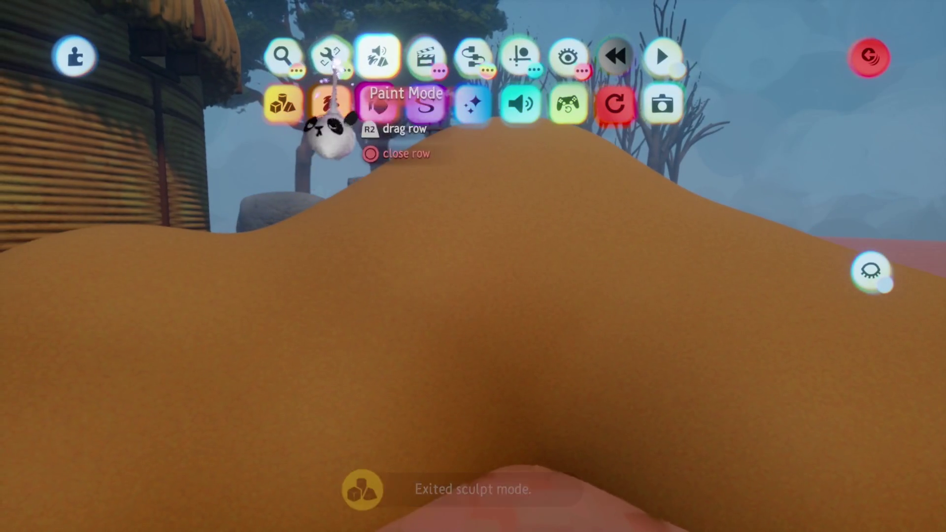
left_click(330, 104)
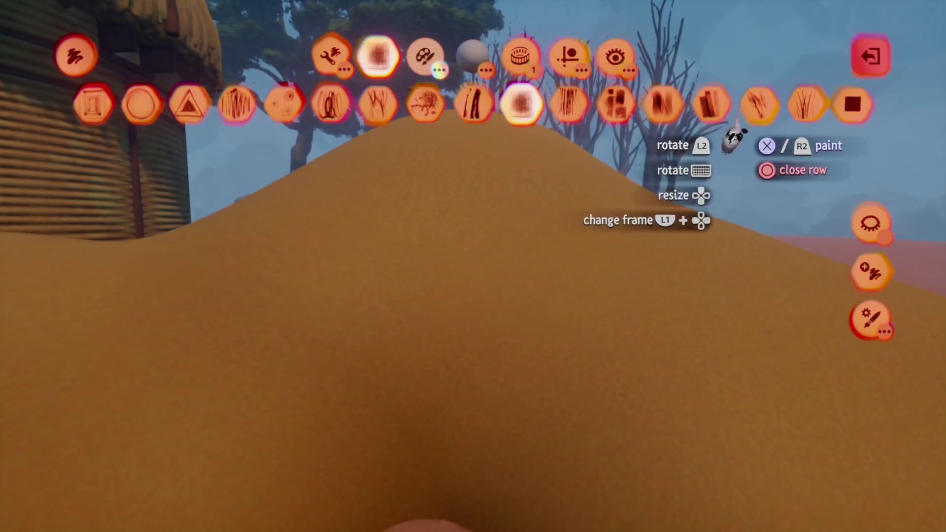
left_click(710, 102)
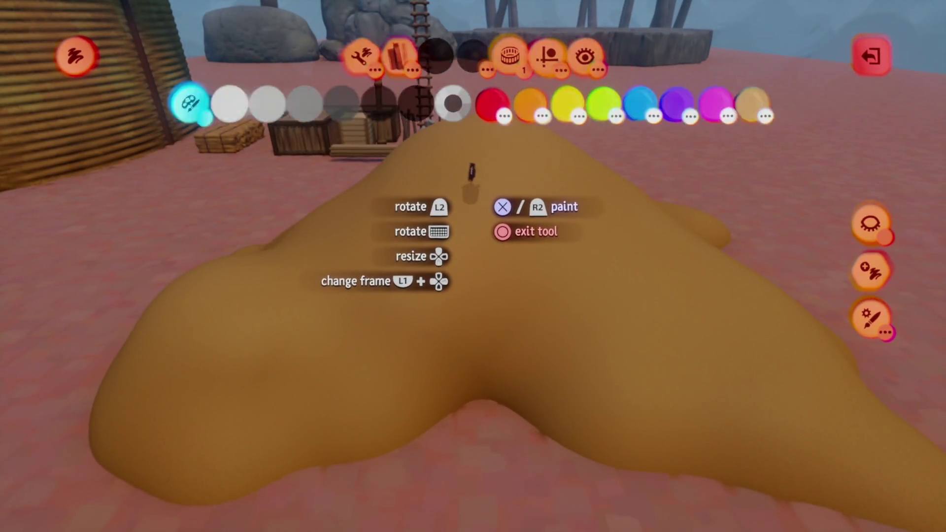
Step: Paint a dark stroke down the haystack's front, redoing it, and pick another brush style
mouse_move(462, 182)
left_mouse_down()
mouse_move(480, 172)
mouse_move(452, 401)
left_mouse_up()
key("ctrl+z")
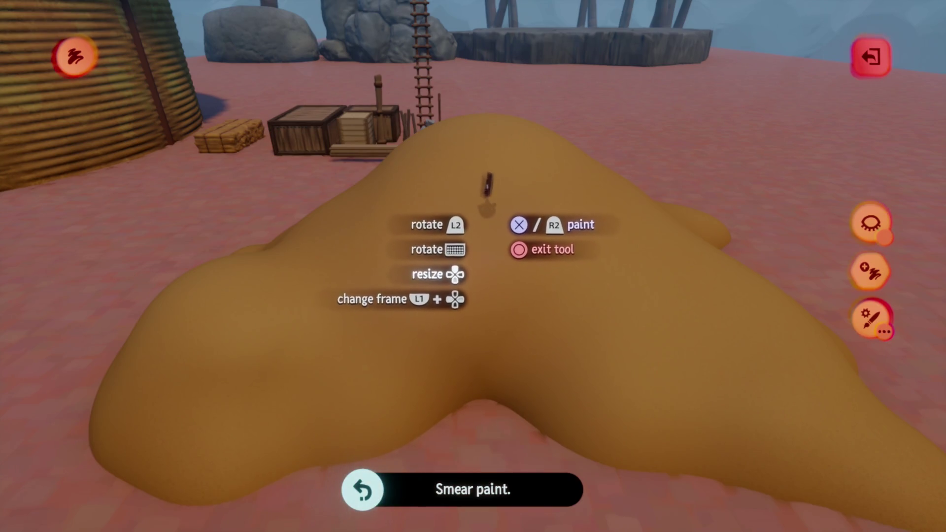
left_click_drag(470, 275, 461, 387)
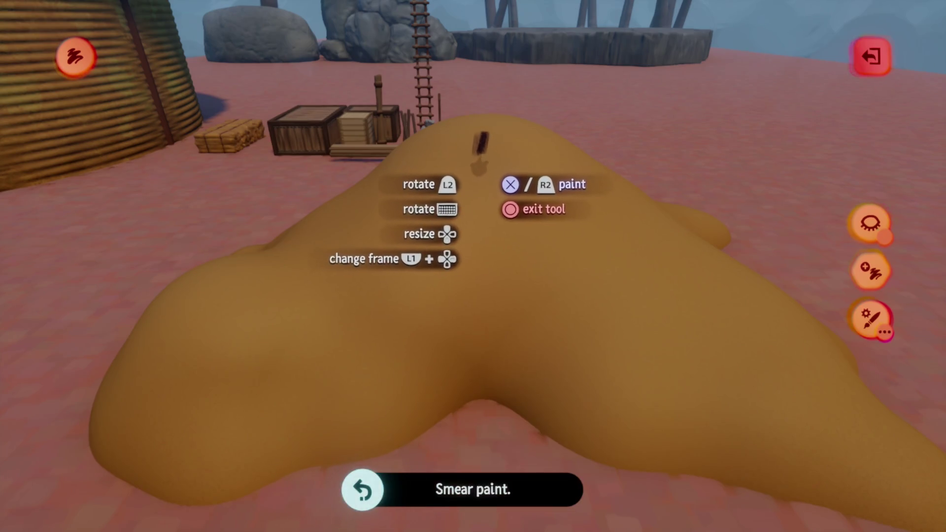
left_click(378, 56)
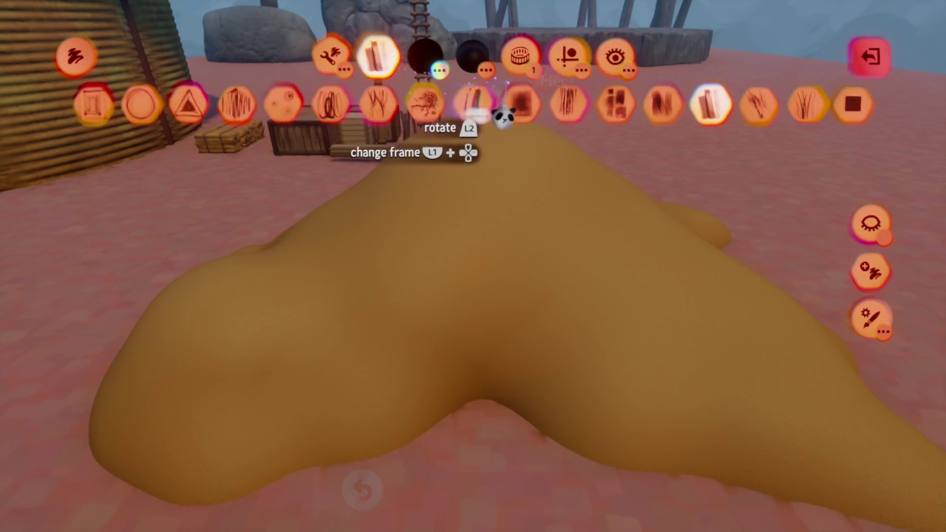
left_click(510, 99)
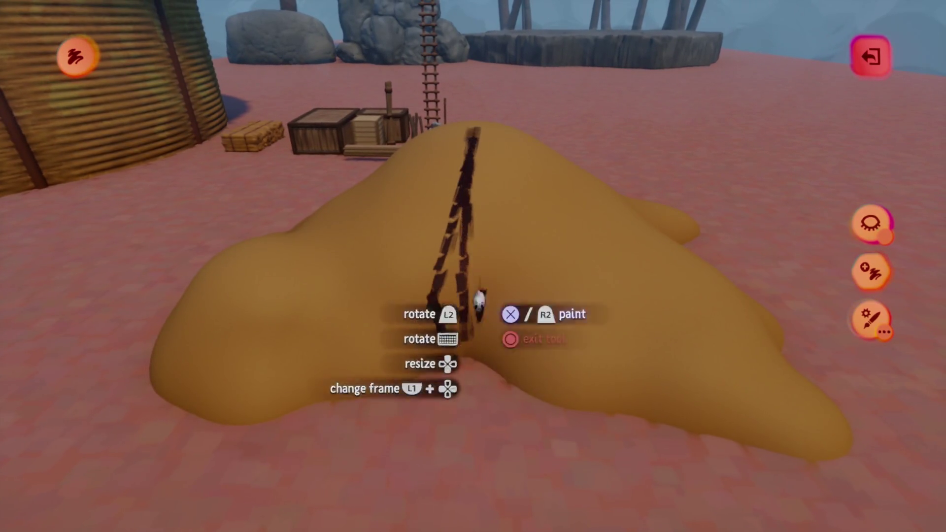
Step: Lay dark vertical straw strokes up and down the haystack's left flank
left_click_drag(468, 354, 455, 158)
left_click_drag(478, 286, 459, 376)
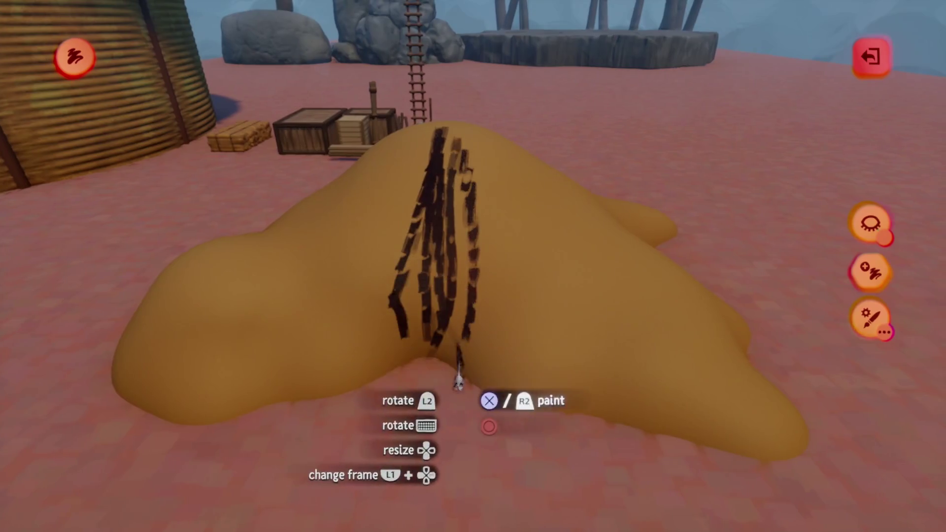
mouse_move(451, 184)
left_mouse_down()
mouse_move(438, 242)
mouse_move(458, 428)
left_mouse_up()
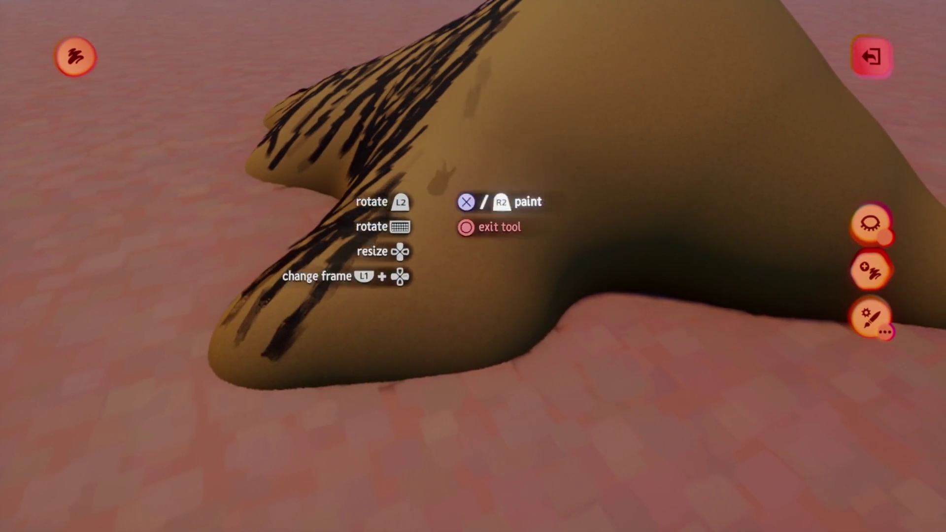
left_click_drag(434, 201, 391, 342)
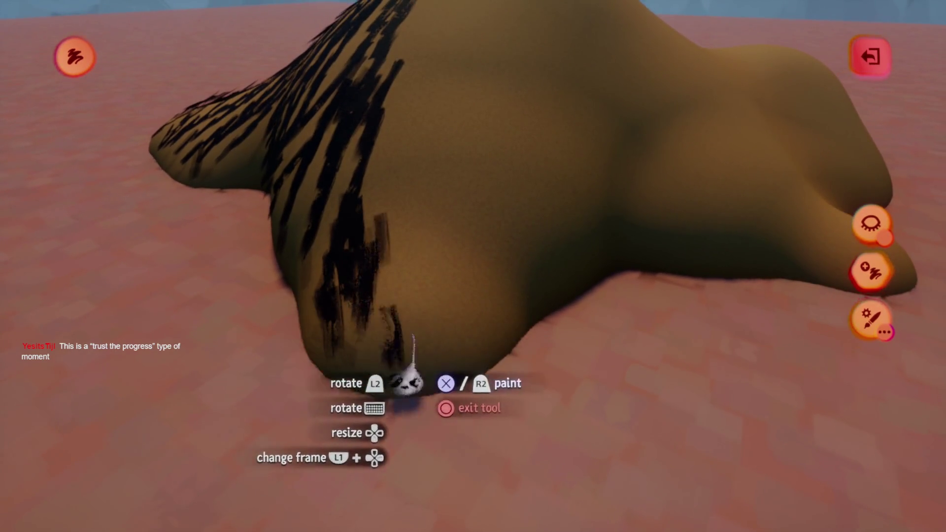
Step: Add more dark straw strokes on the haystack's slopes and near its base
left_click_drag(412, 229, 410, 187)
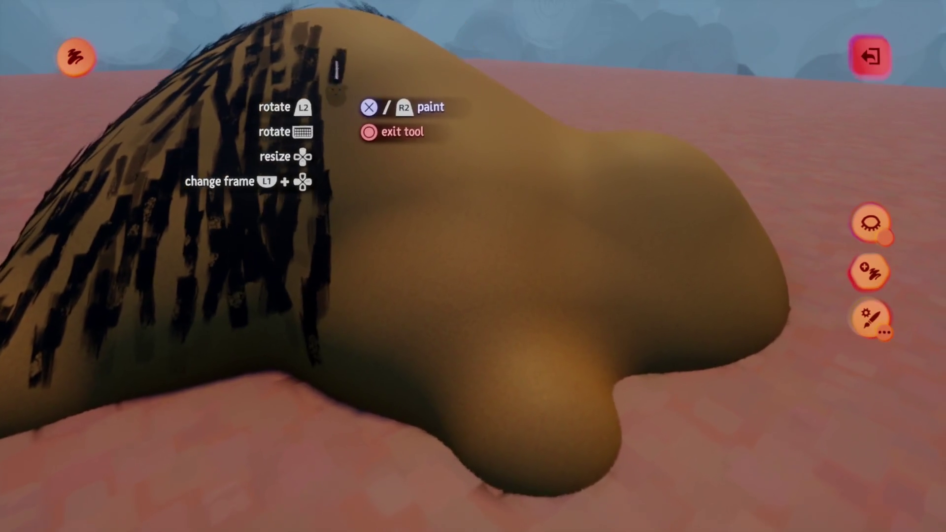
left_click_drag(343, 261, 376, 207)
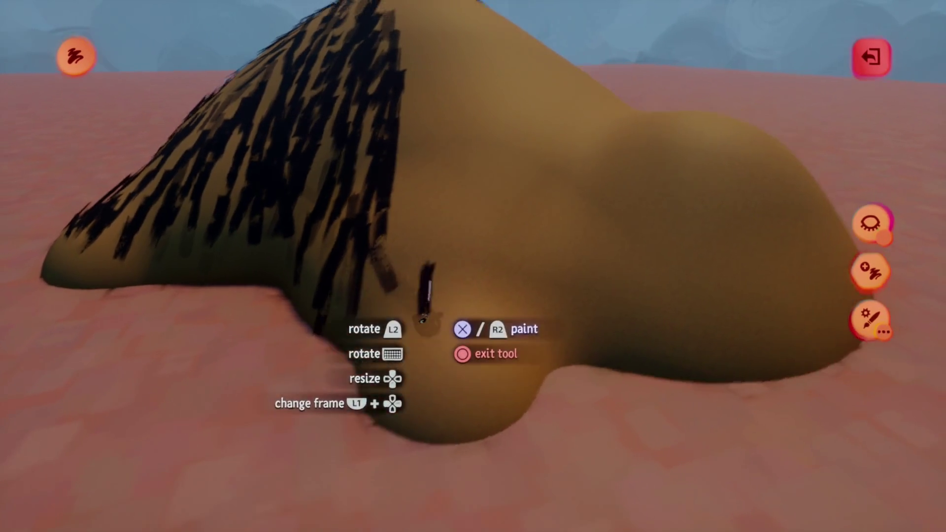
left_click_drag(370, 412, 392, 473)
mouse_move(405, 180)
left_mouse_down()
mouse_move(384, 248)
mouse_move(387, 281)
left_mouse_up()
left_click_drag(345, 463, 417, 419)
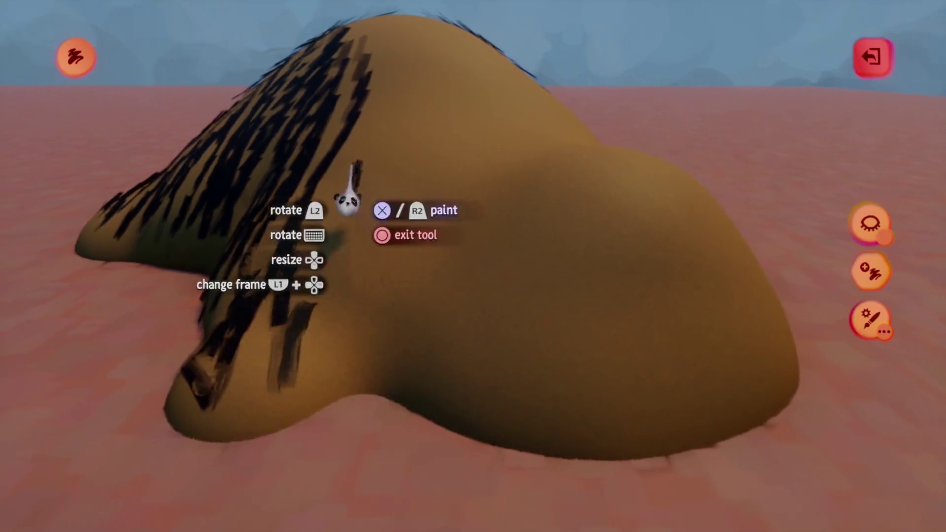
left_click_drag(347, 400, 346, 94)
mouse_move(370, 377)
left_mouse_down()
mouse_move(302, 283)
mouse_move(423, 285)
mouse_move(360, 483)
mouse_move(419, 143)
mouse_move(395, 217)
mouse_move(384, 411)
mouse_move(376, 289)
mouse_move(382, 351)
left_mouse_up()
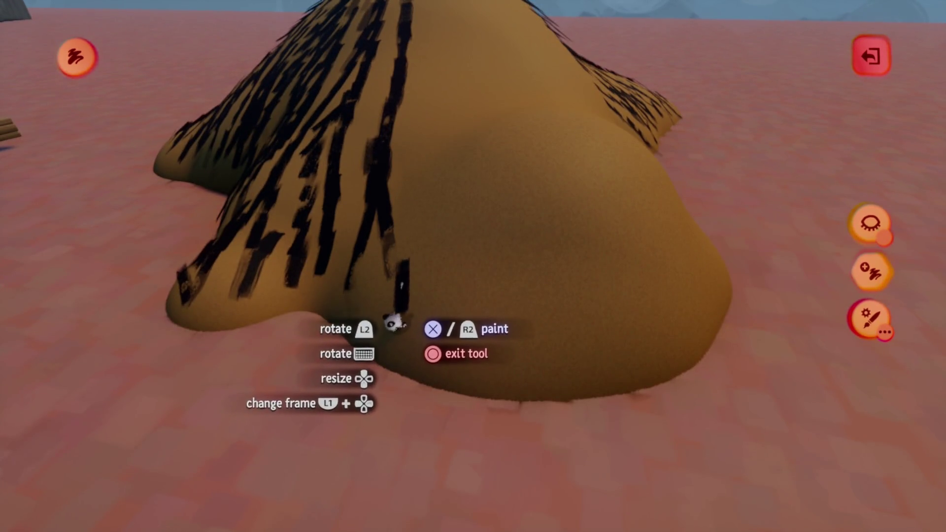
Step: Orbit around the haystack to view its striped right side
mouse_move(391, 337)
left_mouse_down()
mouse_move(386, 296)
mouse_move(342, 397)
mouse_move(385, 311)
mouse_move(418, 279)
left_mouse_up()
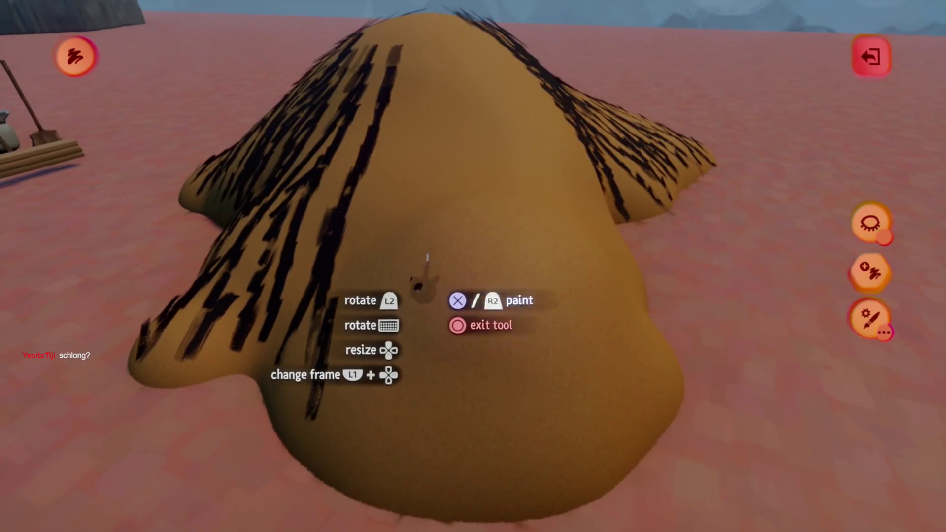
mouse_move(319, 451)
left_mouse_down()
mouse_move(391, 232)
mouse_move(427, 370)
left_mouse_up()
mouse_move(350, 367)
left_mouse_down()
mouse_move(422, 235)
mouse_move(450, 250)
mouse_move(399, 424)
mouse_move(317, 390)
mouse_move(426, 219)
mouse_move(363, 376)
mouse_move(372, 320)
left_mouse_up()
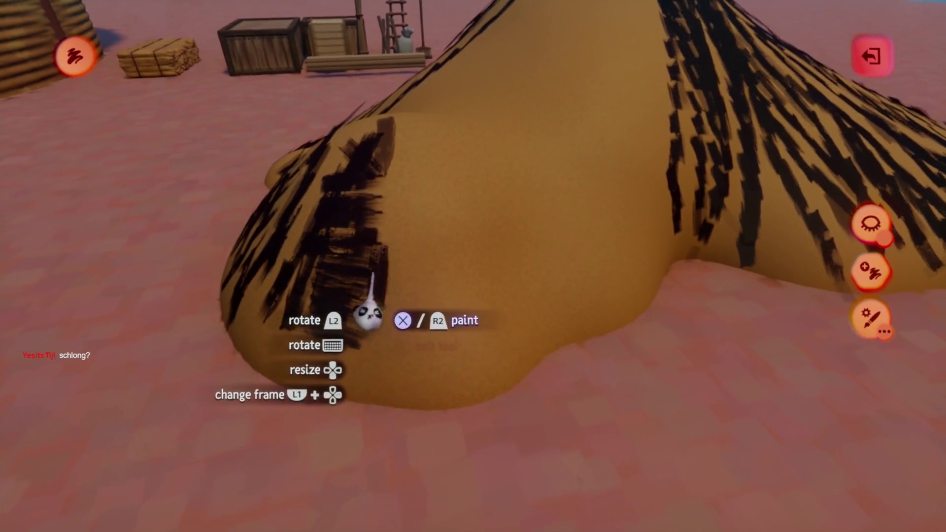
left_click_drag(365, 213, 401, 195)
mouse_move(377, 403)
left_mouse_down()
mouse_move(423, 372)
mouse_move(401, 363)
mouse_move(391, 211)
mouse_move(353, 421)
mouse_move(376, 194)
mouse_move(363, 253)
mouse_move(376, 228)
mouse_move(337, 340)
mouse_move(376, 243)
mouse_move(380, 158)
mouse_move(363, 275)
mouse_move(387, 247)
mouse_move(358, 305)
mouse_move(404, 128)
mouse_move(390, 360)
mouse_move(411, 59)
left_mouse_up()
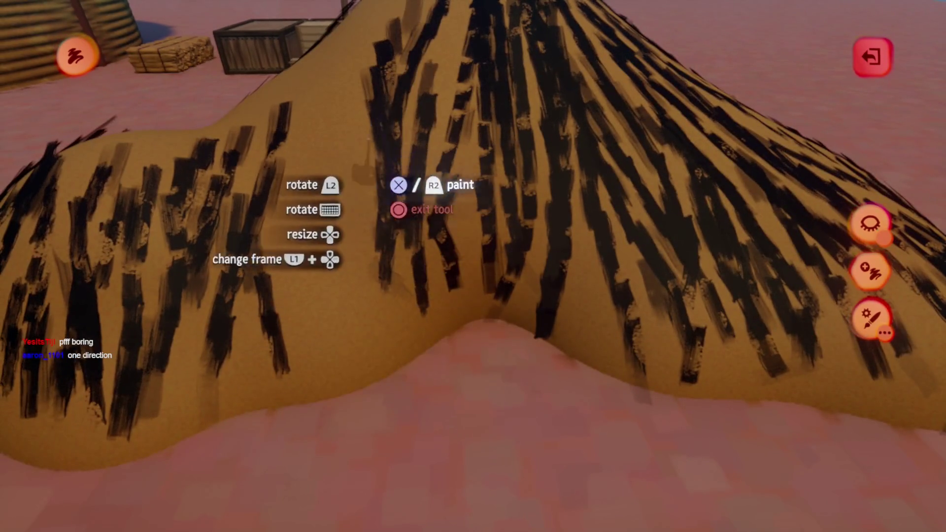
Step: Fill remaining bare patches on the haystack's slopes with straw strokes
mouse_move(289, 205)
left_mouse_down()
mouse_move(401, 302)
mouse_move(401, 401)
mouse_move(387, 286)
mouse_move(410, 326)
left_mouse_up()
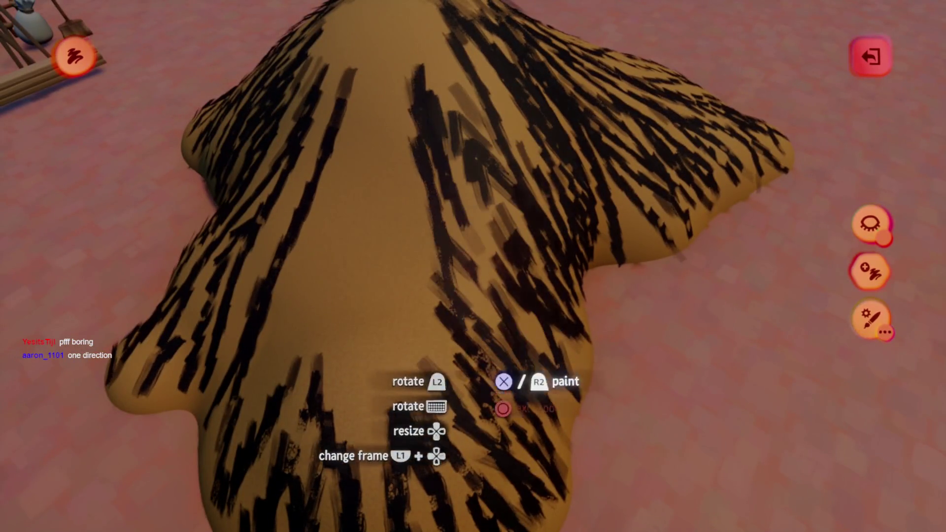
mouse_move(406, 234)
left_mouse_down()
mouse_move(407, 386)
mouse_move(387, 328)
mouse_move(492, 400)
left_mouse_up()
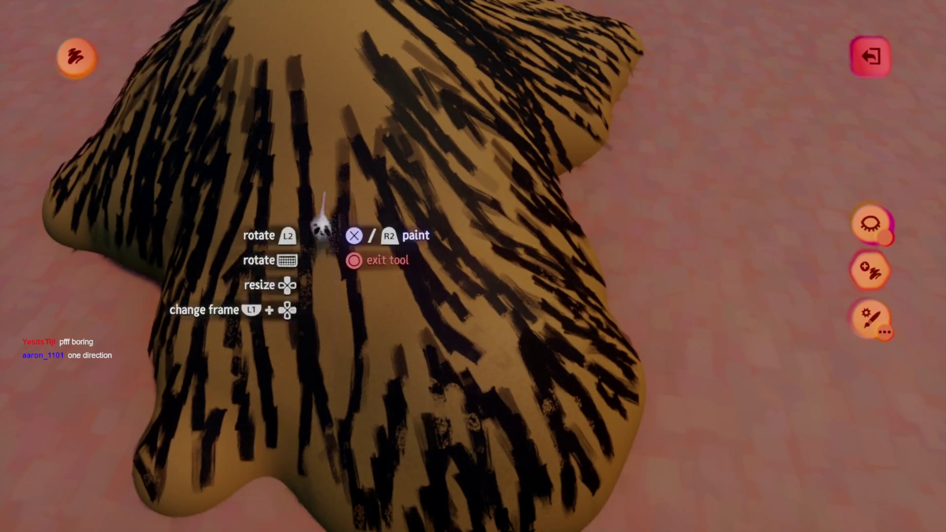
mouse_move(424, 404)
left_mouse_down()
mouse_move(323, 236)
mouse_move(361, 332)
mouse_move(345, 252)
mouse_move(358, 311)
mouse_move(320, 266)
left_mouse_up()
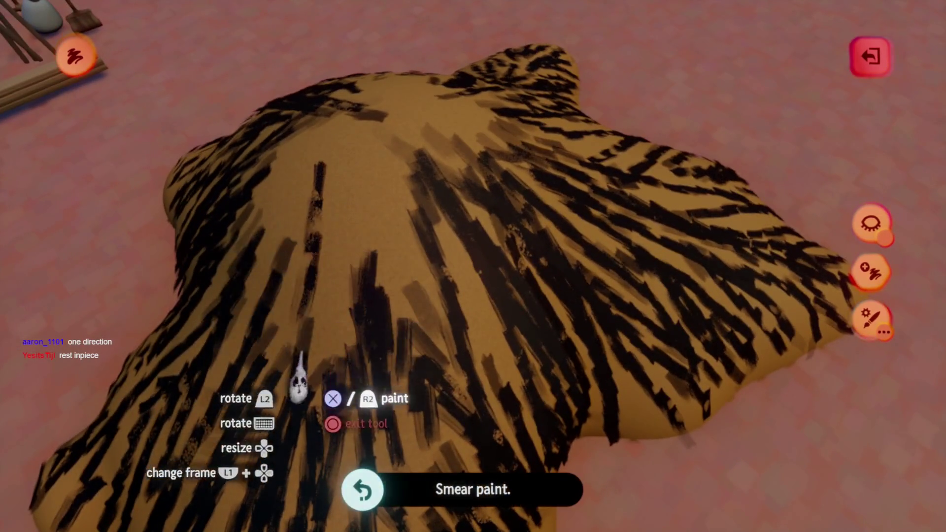
mouse_move(353, 354)
left_mouse_down()
mouse_move(353, 259)
mouse_move(332, 338)
mouse_move(353, 253)
mouse_move(351, 335)
mouse_move(430, 267)
left_mouse_up()
Step: Orbit over and around the haystack to confirm full straw coverage
mouse_move(405, 310)
left_mouse_down()
mouse_move(363, 376)
mouse_move(407, 275)
mouse_move(458, 290)
left_mouse_up()
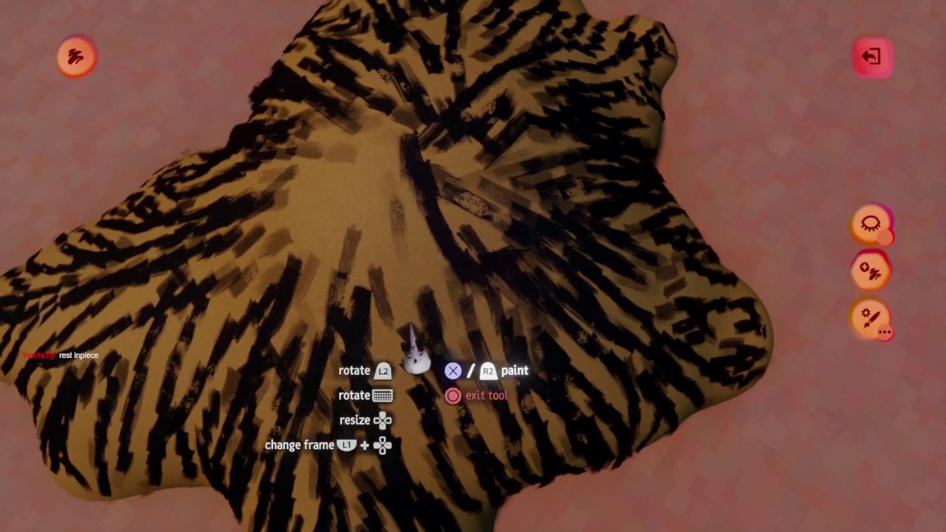
mouse_move(412, 230)
left_mouse_down()
mouse_move(370, 312)
mouse_move(445, 353)
left_mouse_up()
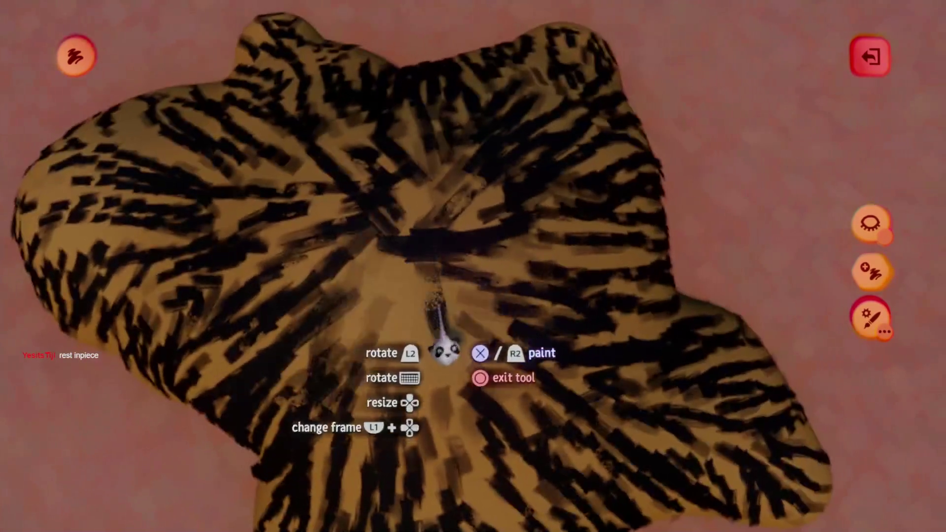
left_click_drag(403, 414, 437, 264)
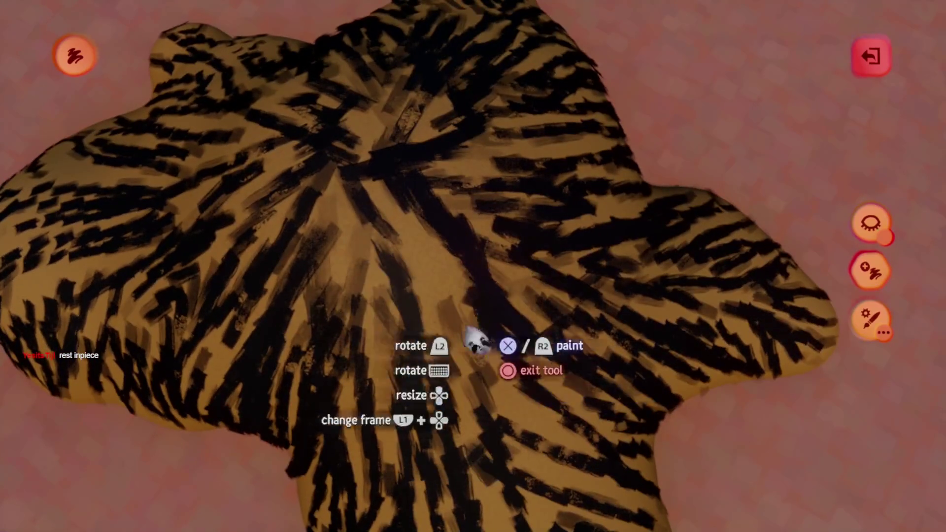
mouse_move(328, 318)
left_mouse_down()
mouse_move(401, 277)
mouse_move(373, 84)
left_mouse_up()
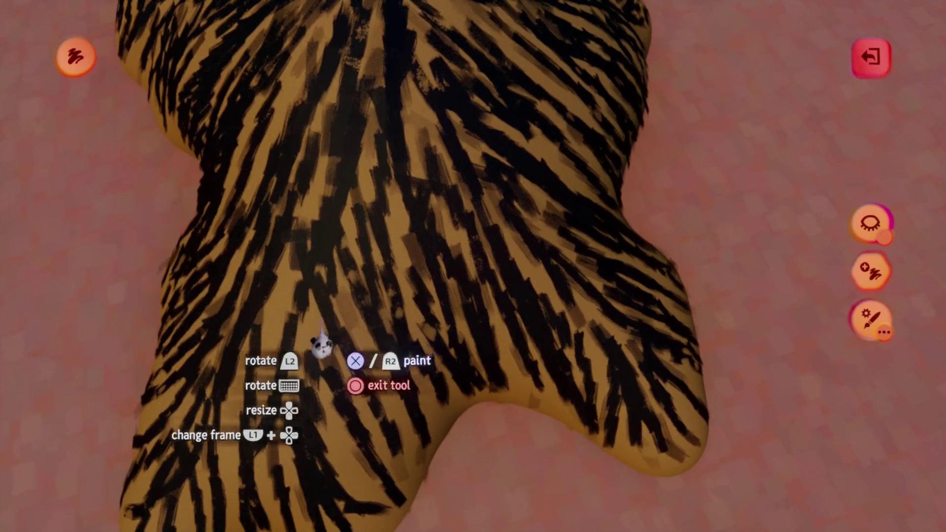
mouse_move(307, 296)
left_mouse_down()
mouse_move(355, 324)
mouse_move(410, 273)
left_mouse_up()
mouse_move(430, 442)
left_mouse_down()
mouse_move(376, 354)
mouse_move(420, 264)
mouse_move(392, 422)
mouse_move(401, 460)
mouse_move(380, 364)
mouse_move(390, 187)
left_mouse_up()
mouse_move(371, 282)
left_mouse_down()
mouse_move(390, 253)
mouse_move(432, 383)
left_mouse_up()
mouse_move(380, 345)
left_mouse_down()
mouse_move(365, 338)
mouse_move(380, 338)
mouse_move(363, 359)
mouse_move(185, 205)
mouse_move(473, 264)
mouse_move(454, 317)
mouse_move(381, 315)
left_mouse_up()
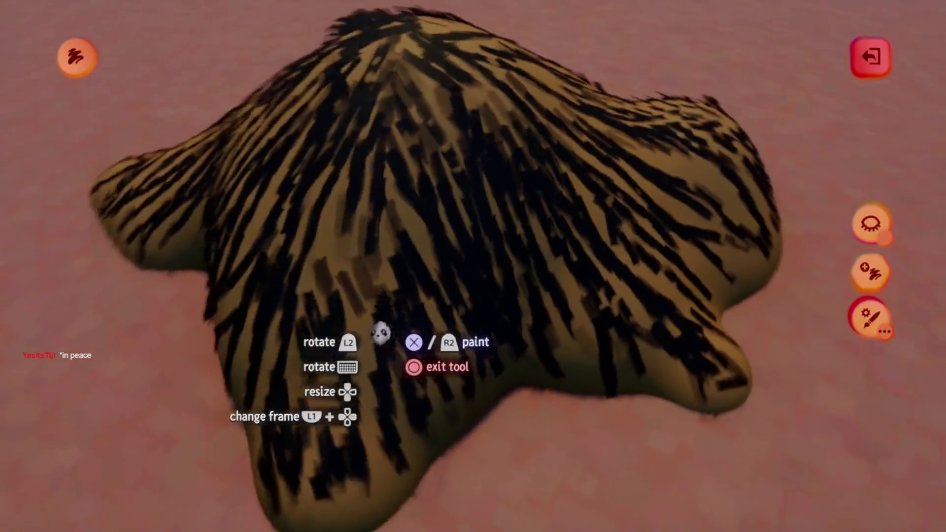
Step: Tint the straw paint coat deep golden orange with Waxyness about -14%, then view fleck settings
key("Escape")
left_click(499, 376)
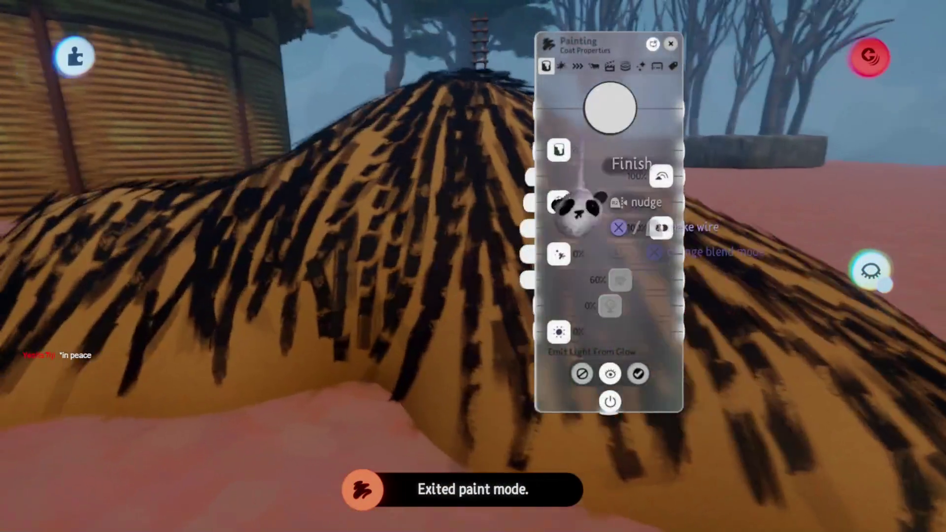
left_click_drag(579, 207, 609, 153)
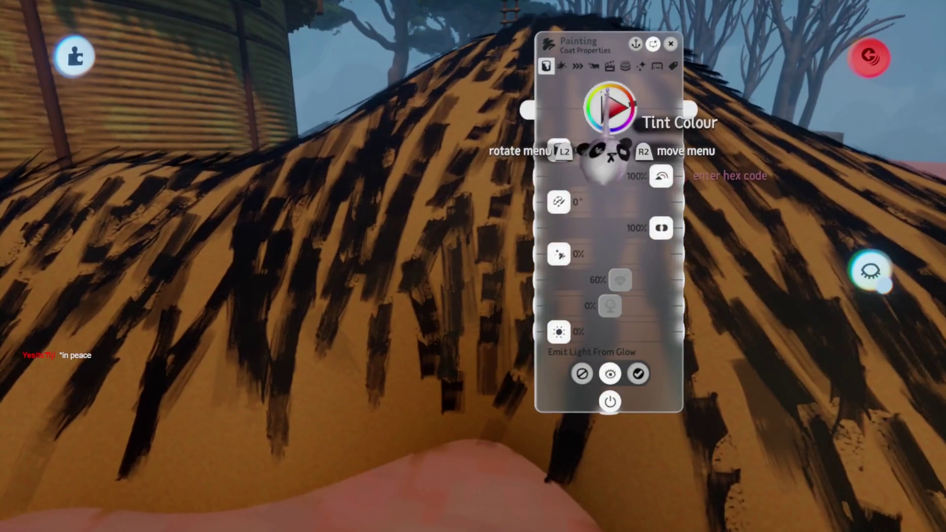
mouse_move(614, 200)
left_mouse_down()
mouse_move(672, 239)
mouse_move(627, 194)
left_mouse_up()
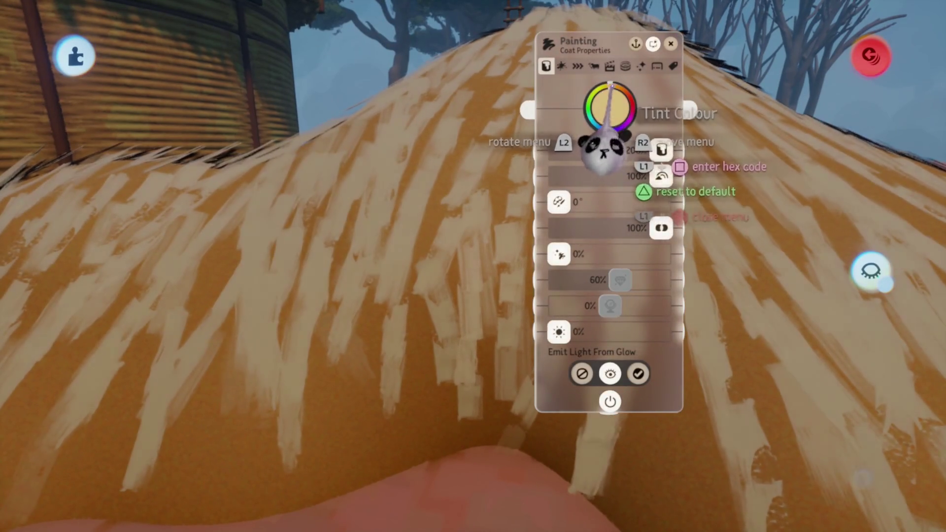
mouse_move(609, 161)
left_mouse_down()
mouse_move(629, 152)
mouse_move(617, 150)
mouse_move(614, 172)
left_mouse_up()
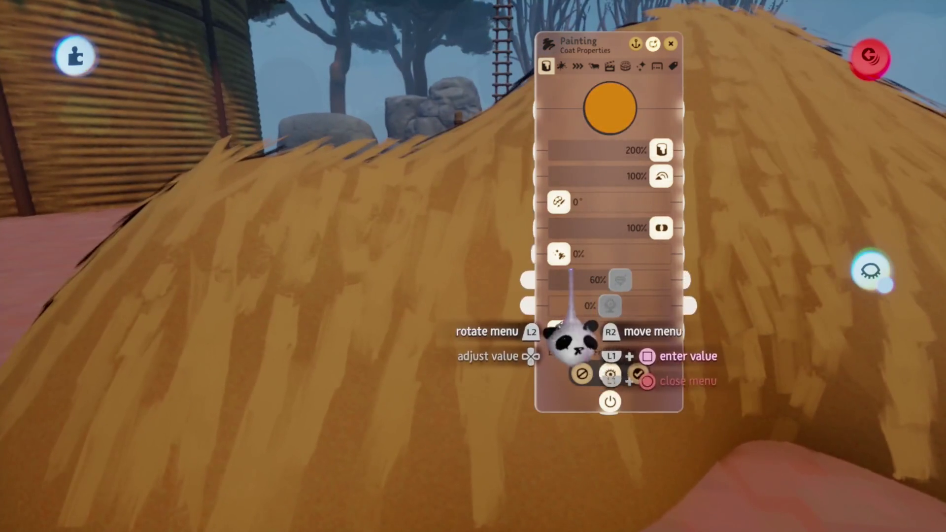
left_click_drag(609, 306, 605, 307)
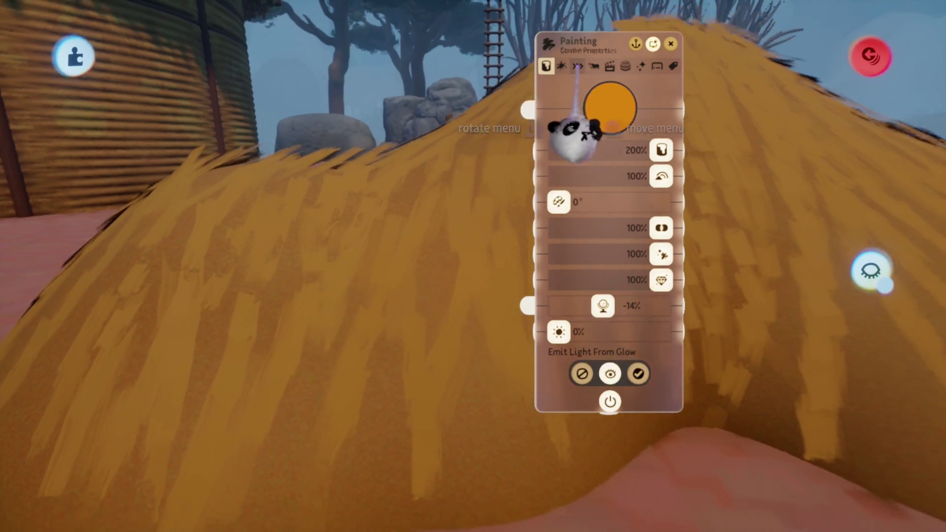
left_click(561, 66)
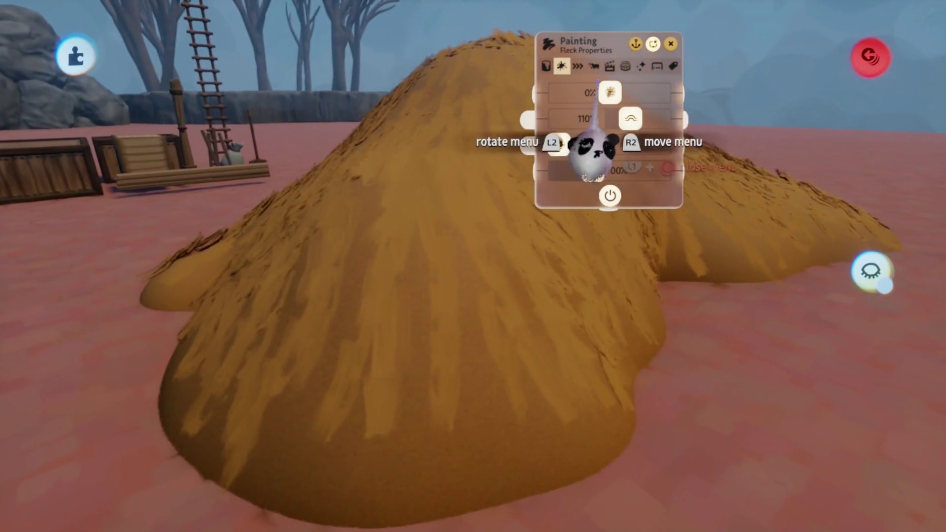
left_click(593, 65)
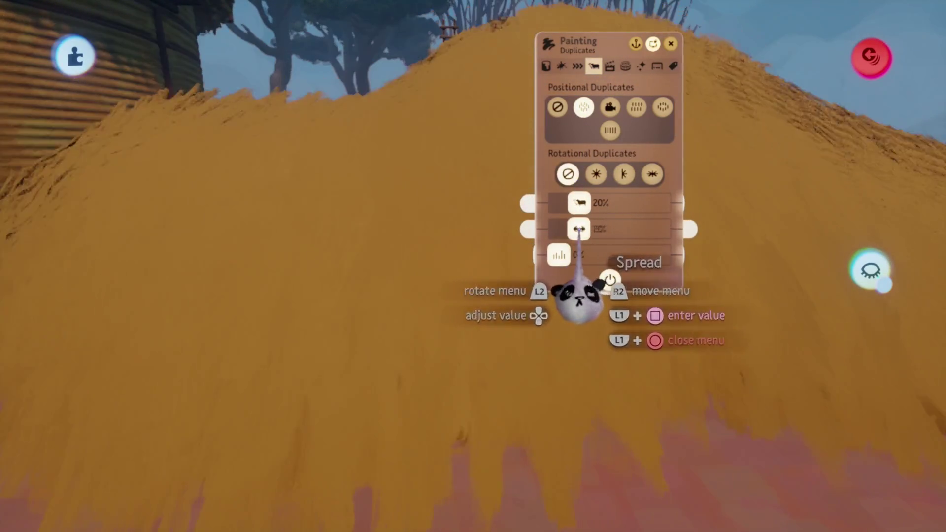
Step: Reduce the straw stroke duplicates to 5% and move the haystack beside the hut
left_click_drag(586, 230, 569, 229)
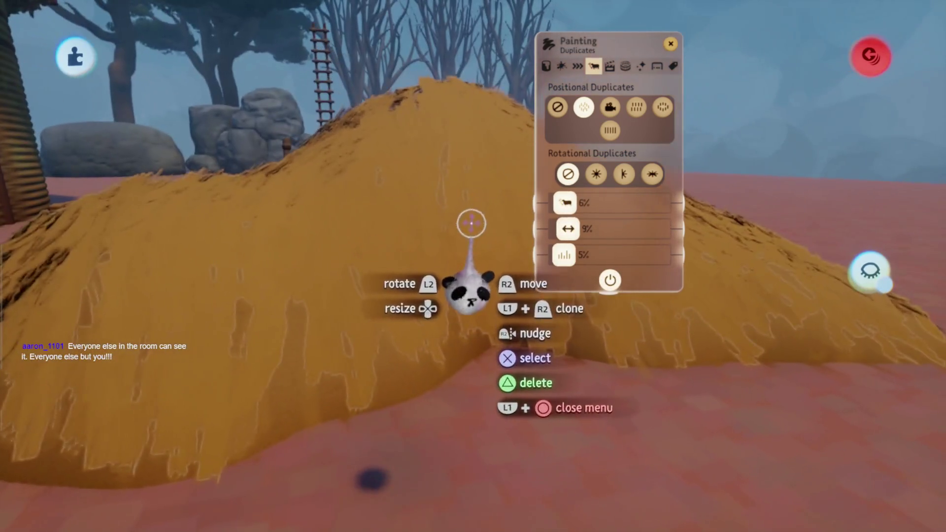
left_click_drag(472, 223, 468, 264)
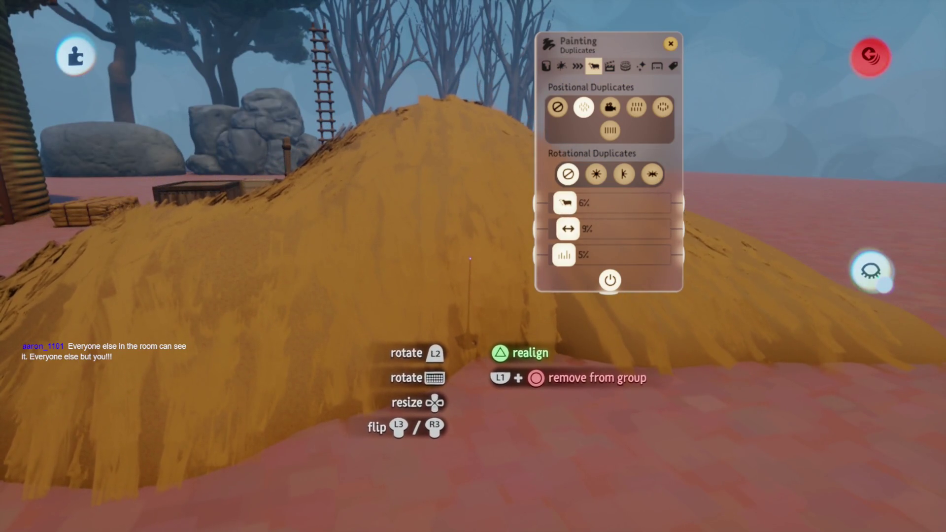
mouse_move(474, 298)
left_mouse_down()
mouse_move(469, 320)
mouse_move(473, 291)
left_mouse_up()
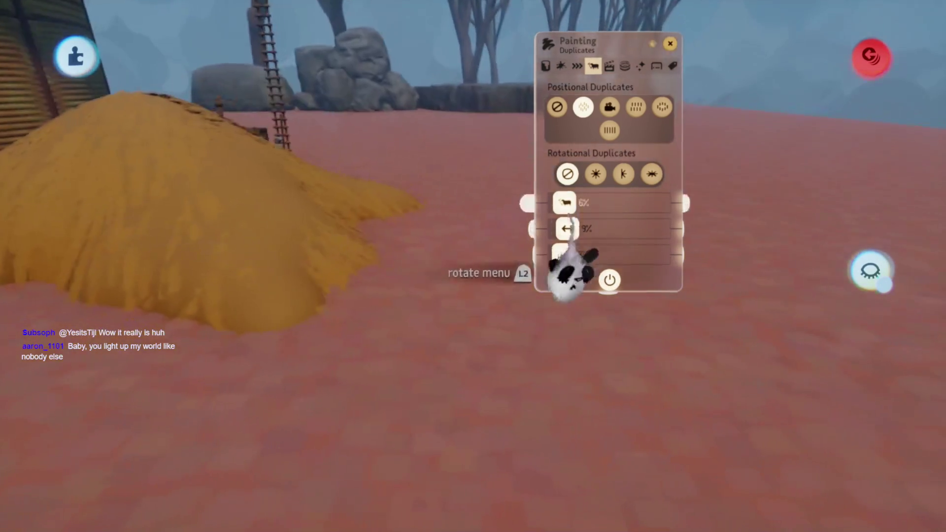
key("Escape")
left_click(282, 104)
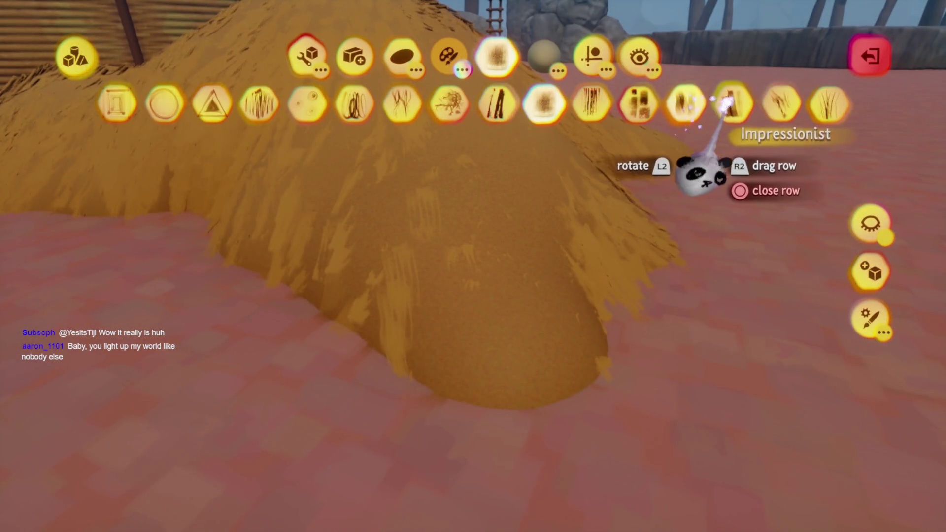
Step: Apply Reduce Detail to the haystack sculpture
key("Escape")
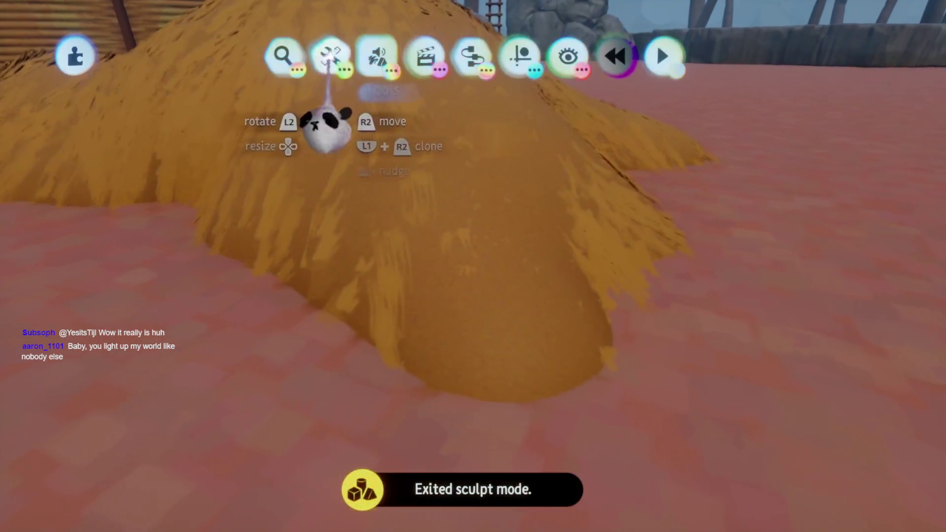
left_click(329, 56)
left_click(664, 104)
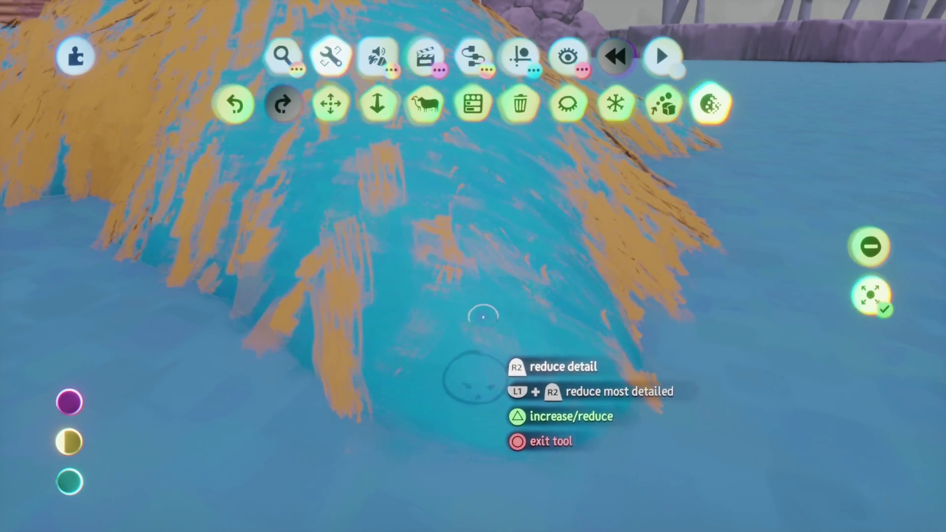
scroll(482, 337, "down", 5)
key("Escape")
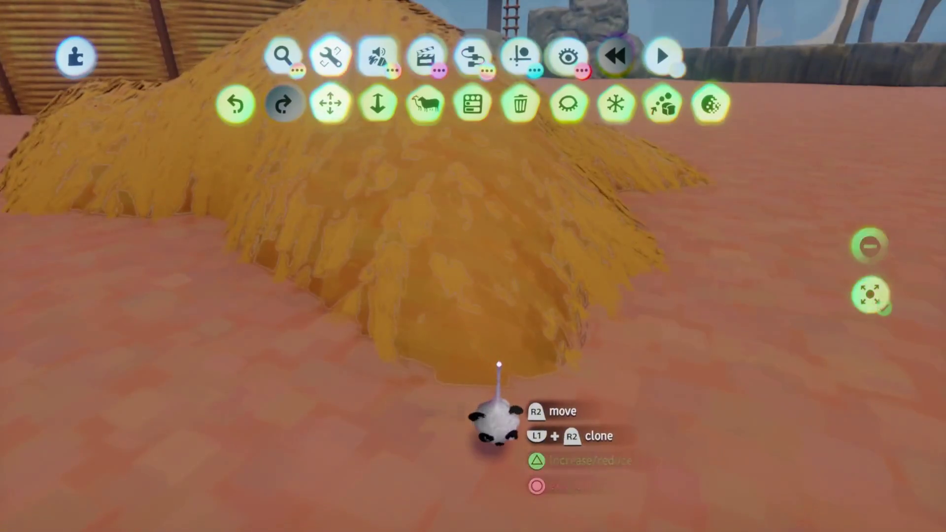
Step: Match the sculpture's surface to the hay bale: 43% gloss and -15% Waxyness
left_click(499, 363)
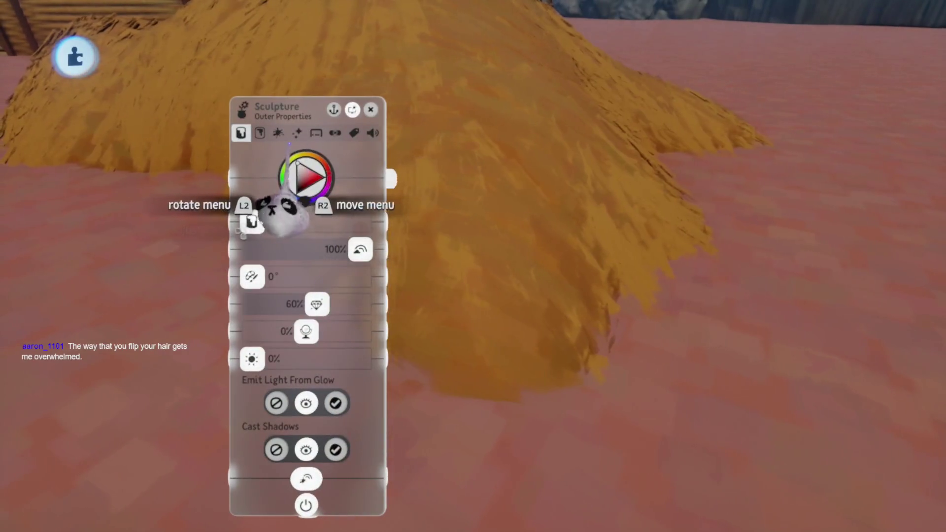
left_click(258, 134)
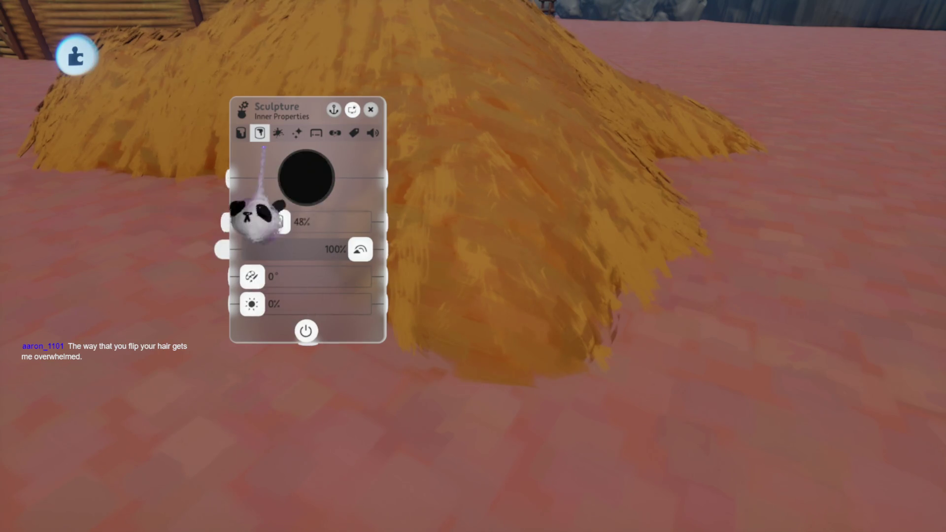
key("Left")
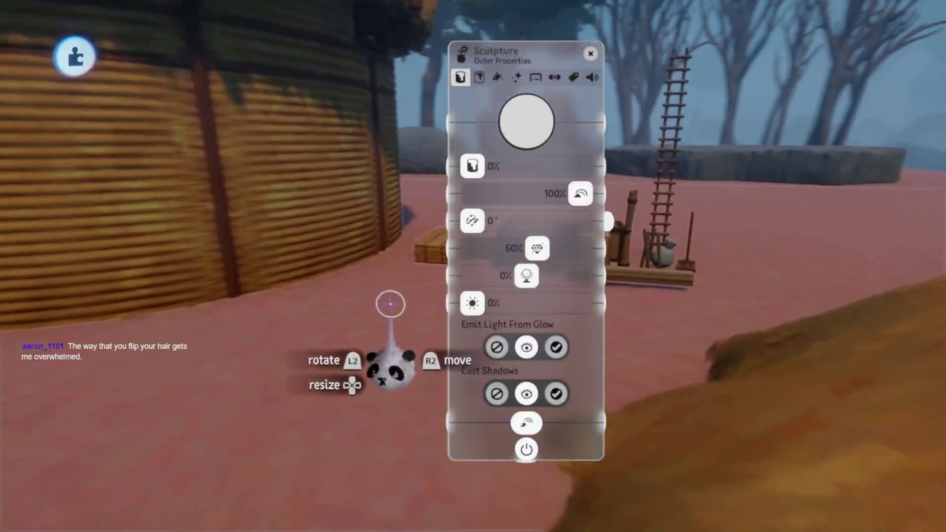
key("Escape")
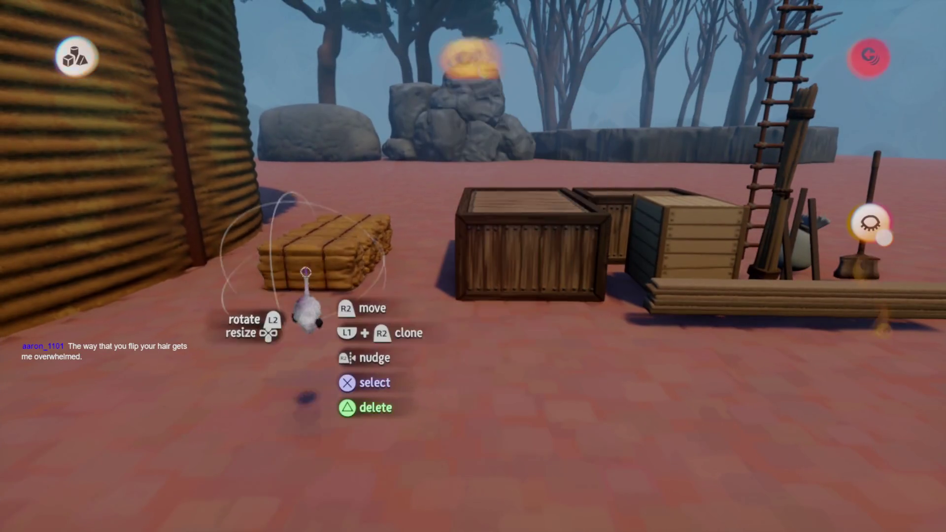
left_click(306, 272)
left_click_drag(412, 391, 327, 433)
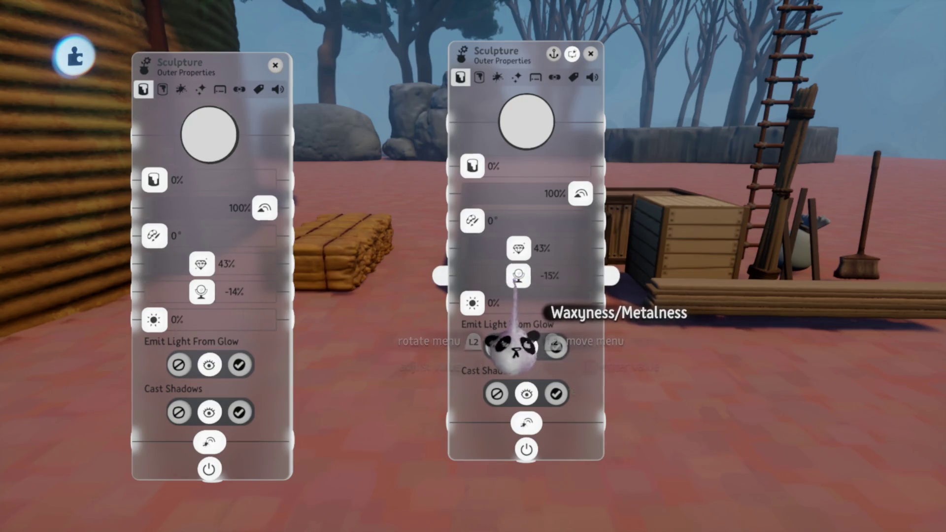
key("Escape")
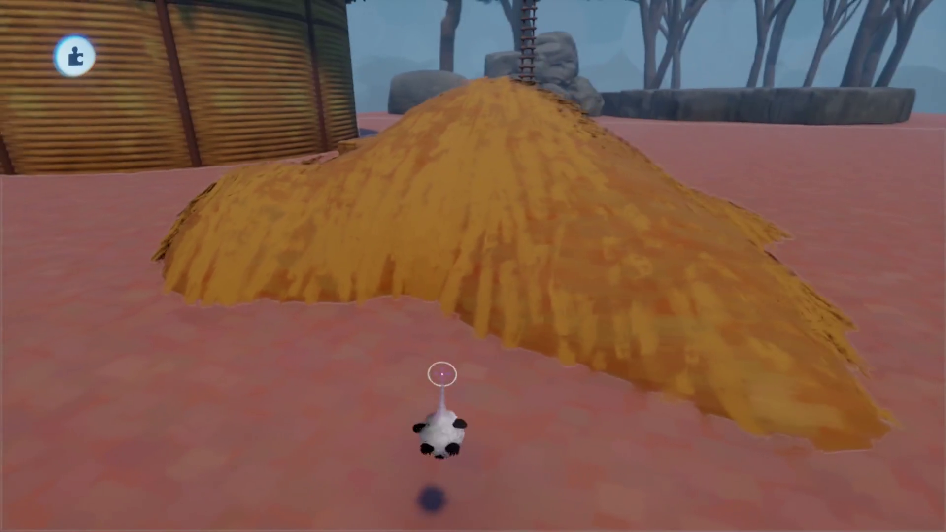
Step: In Style mode, pick the box Volume Brush and toggle Hide Everything Else
key("Escape")
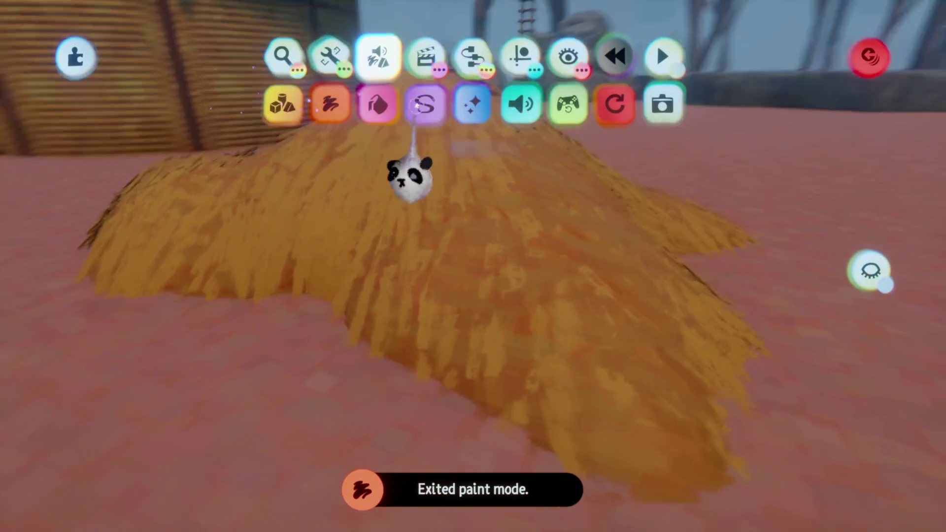
left_click(416, 104)
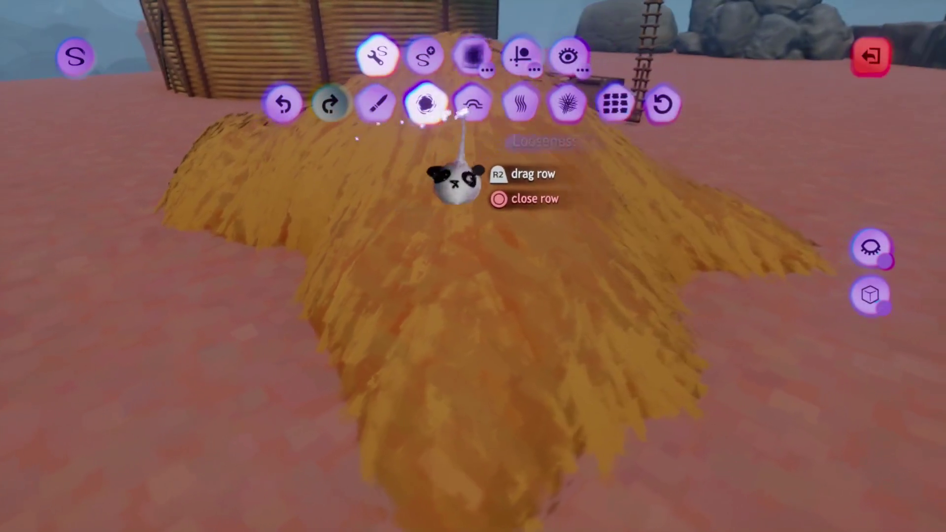
left_click(870, 294)
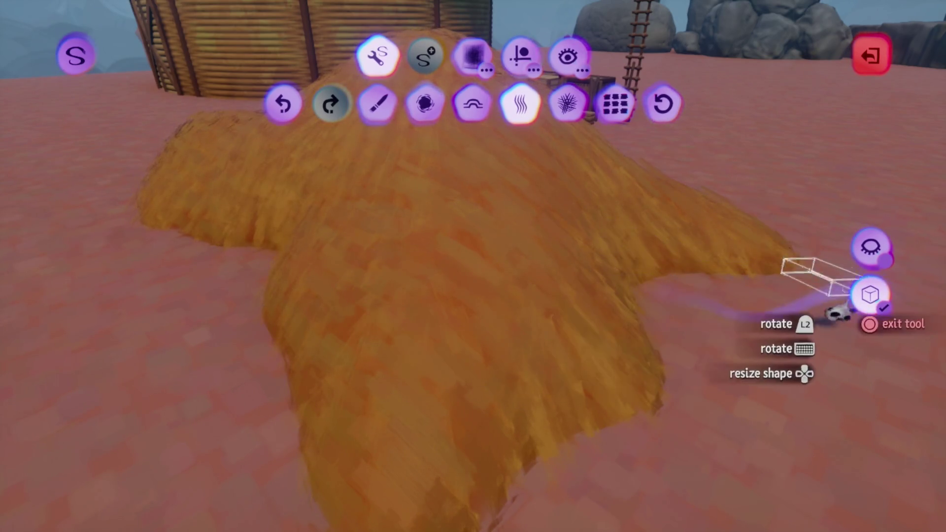
left_click(870, 247)
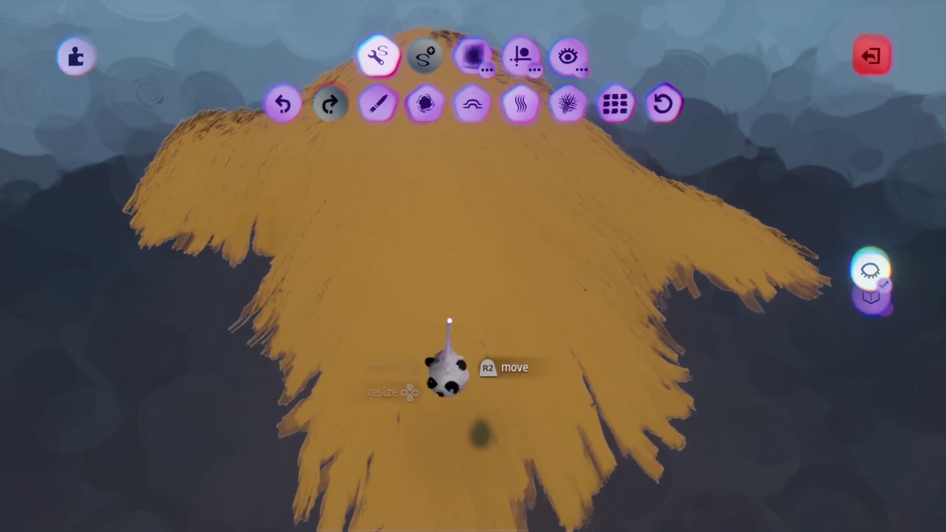
key("Escape")
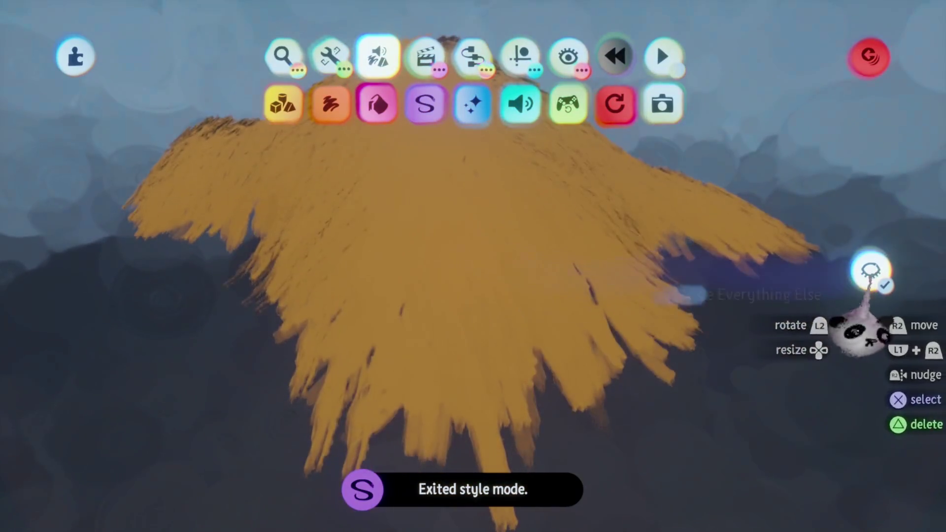
left_click(808, 257)
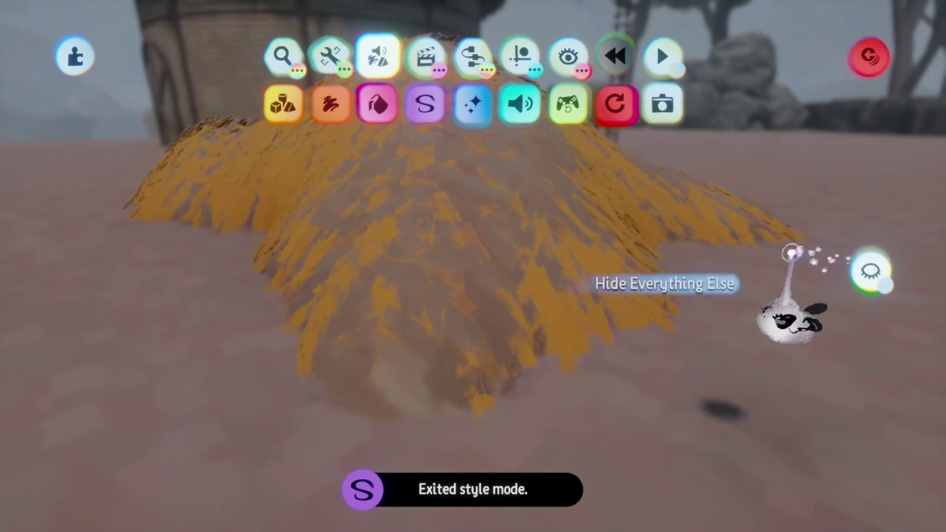
Step: Open the haystack sculpture's Fleck Properties, with fleck amount still at 0%
key("s")
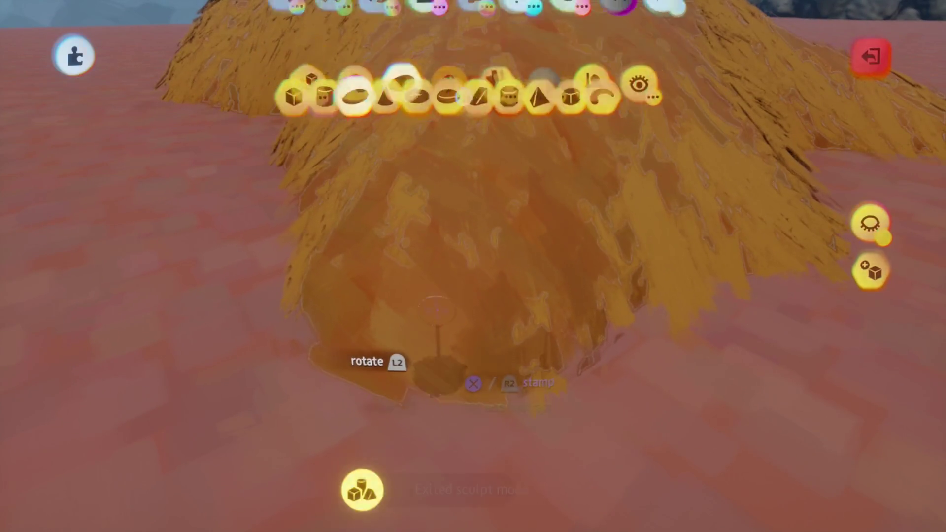
key("Escape")
left_click(377, 52)
left_click(424, 101)
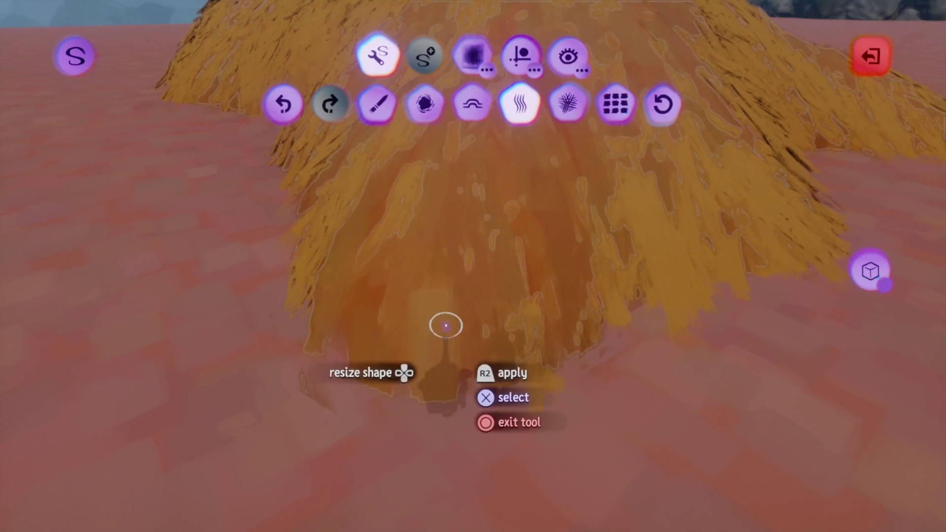
key("Escape")
key("Return")
key("Escape")
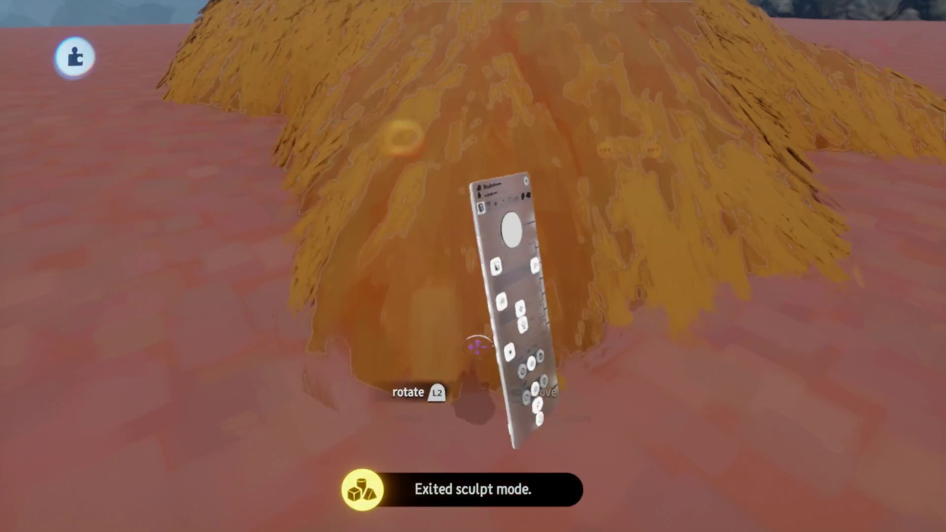
key("ctrl+Tab")
key("ctrl+Tab")
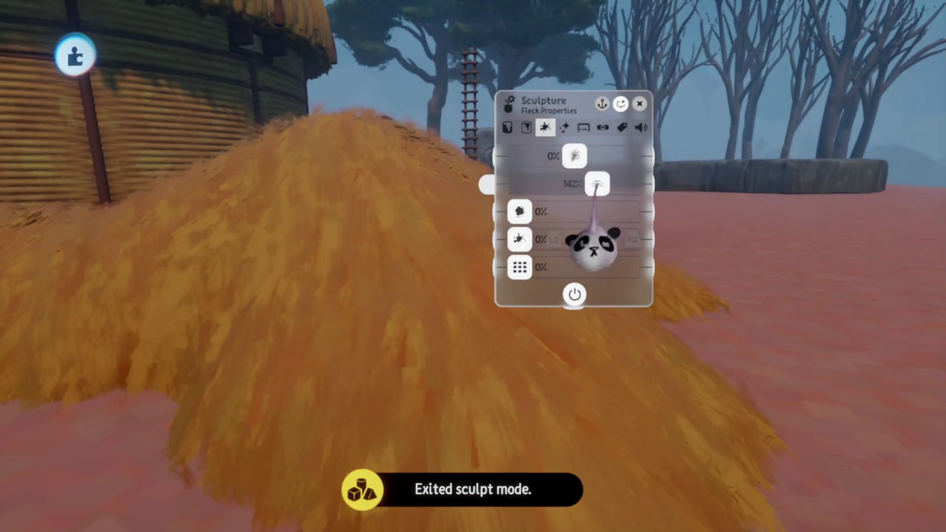
Step: Nudge the sculpture's fleck amount up and shift the straw coat toward yellower orange
left_click_drag(574, 157, 582, 157)
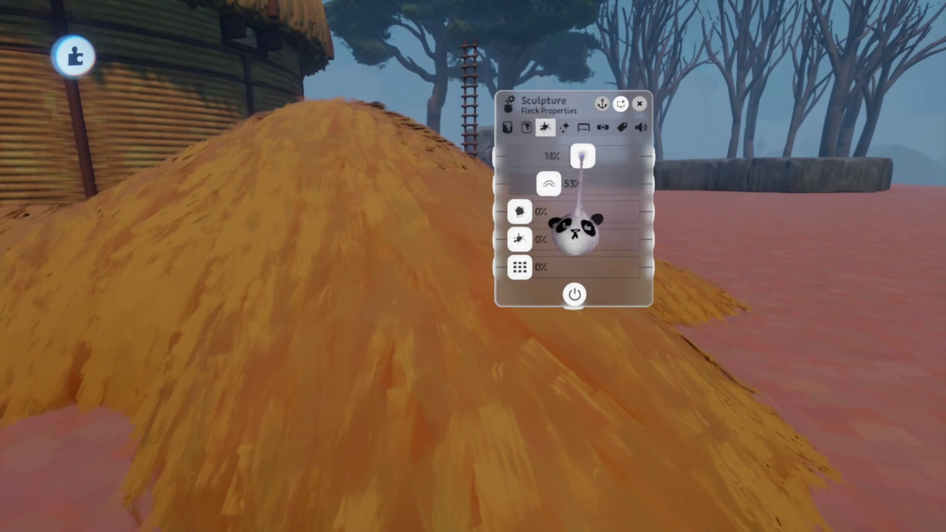
key("Escape")
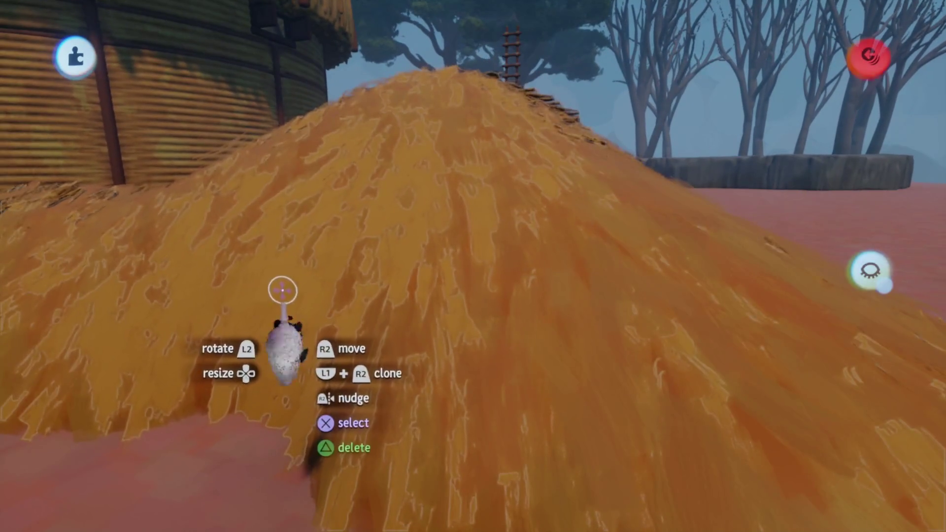
left_click(282, 291)
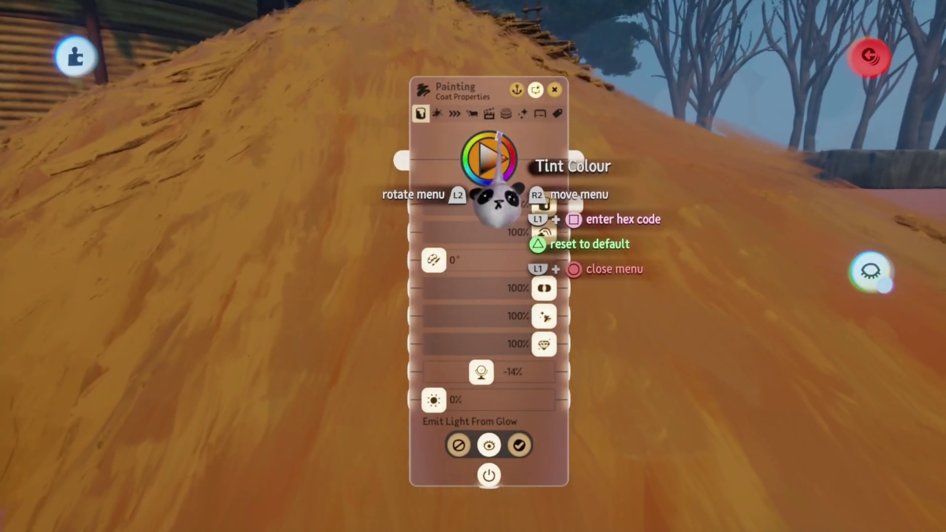
left_click(504, 139)
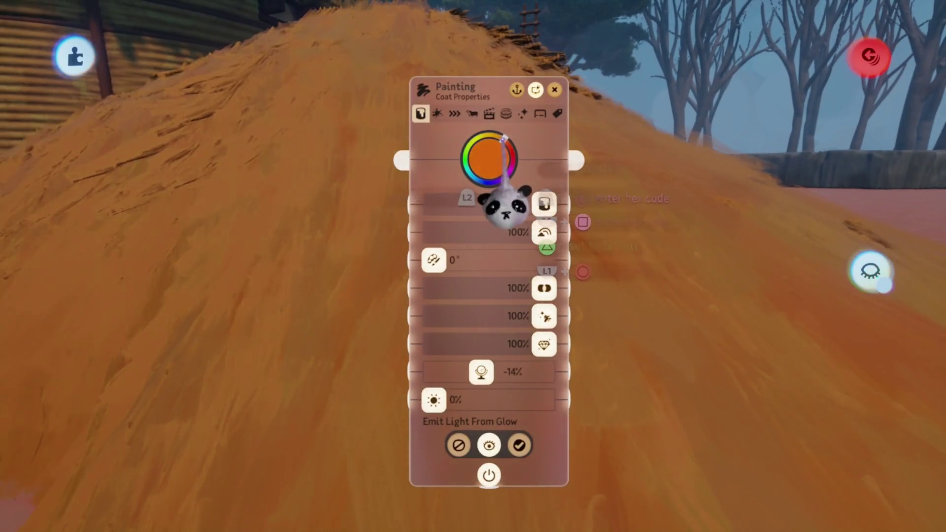
left_click_drag(503, 139, 501, 139)
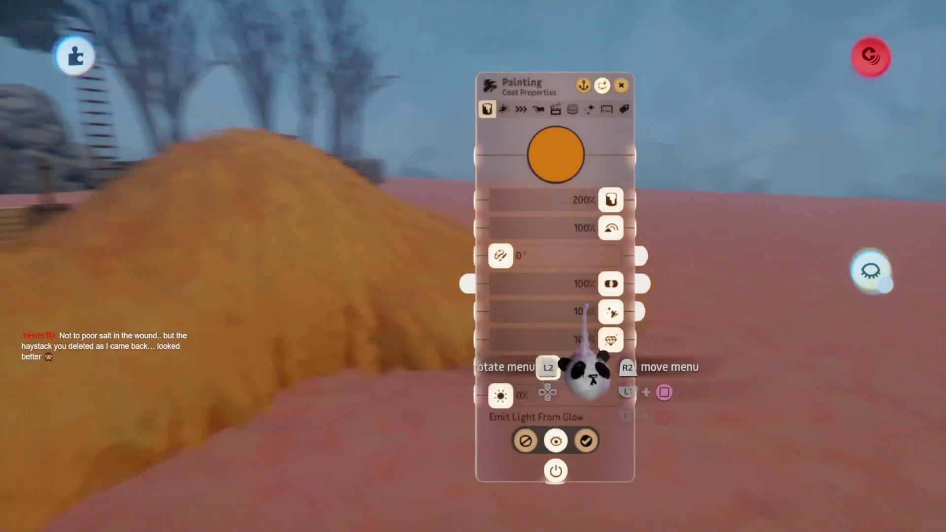
Step: Raise the coat setting from 27% to 41%, check Stroke Properties, and exit
left_click_drag(520, 351, 540, 358)
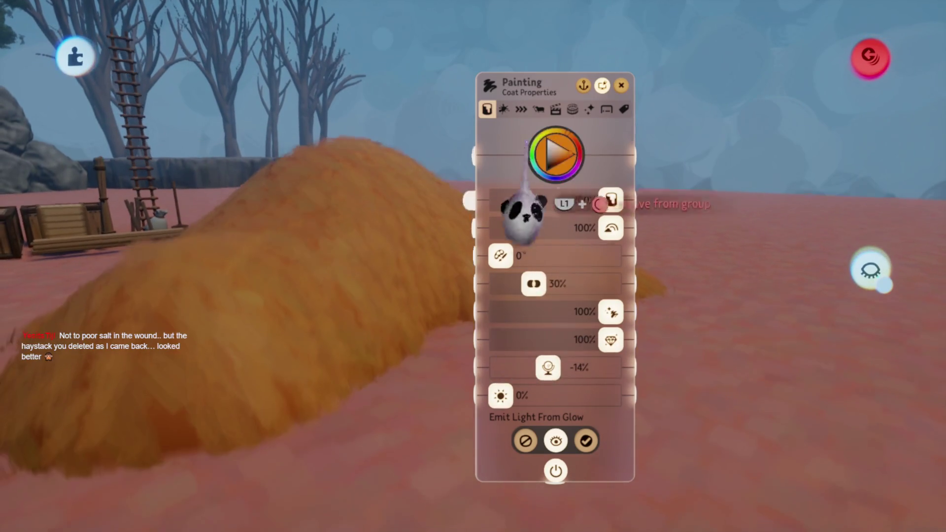
key("Right")
key("Right")
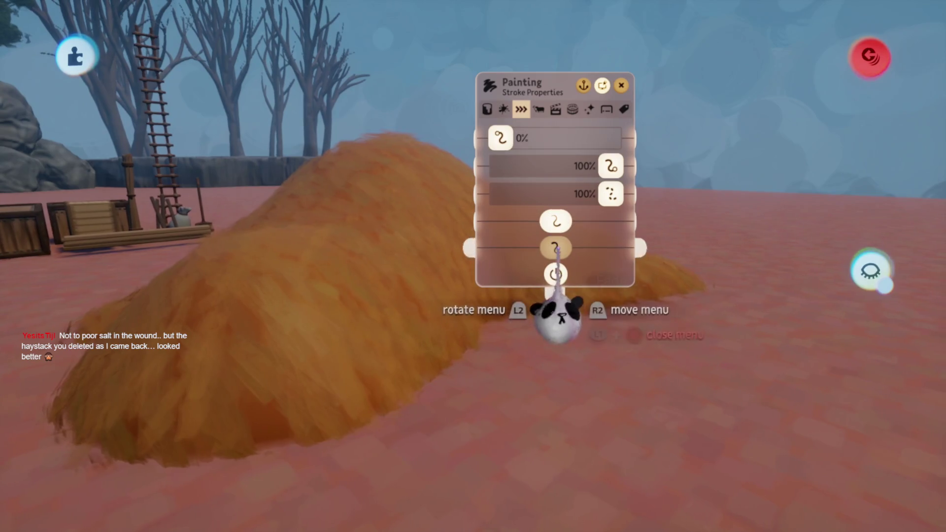
key("Escape")
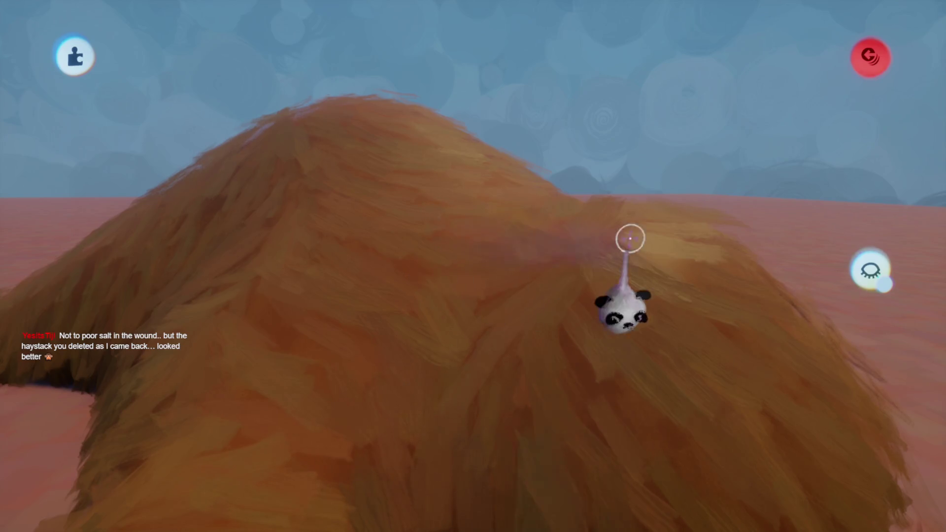
key("Escape")
Step: Close the haystack sculpture's effects and fleck settings panels
left_click(512, 313)
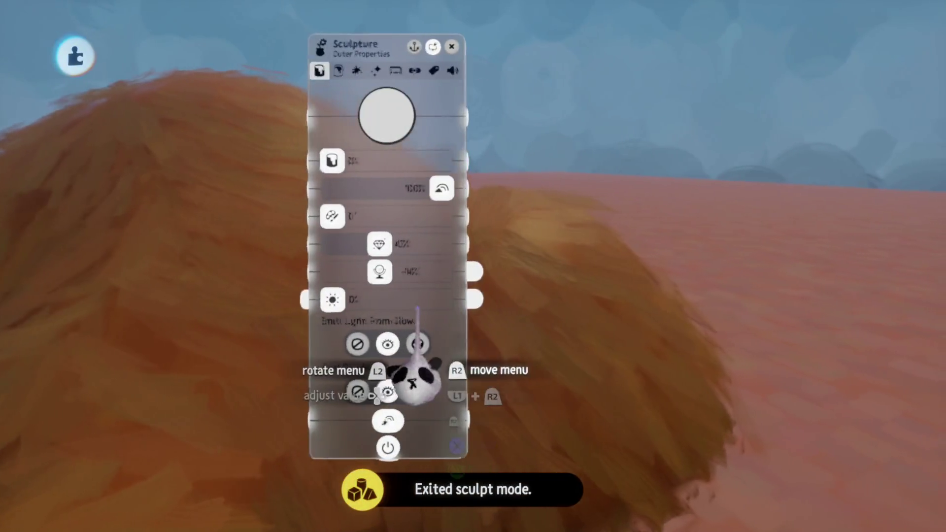
left_click_drag(414, 380, 564, 328)
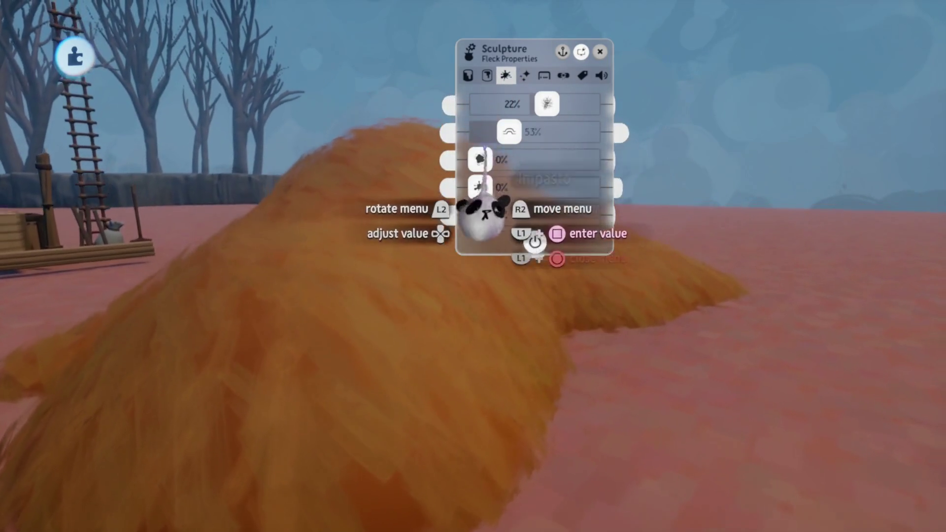
key("Escape")
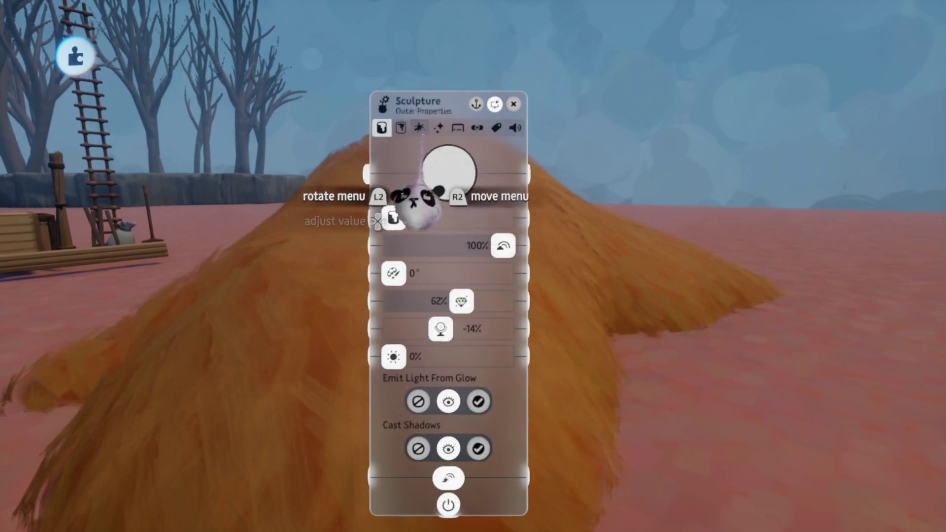
key("Escape")
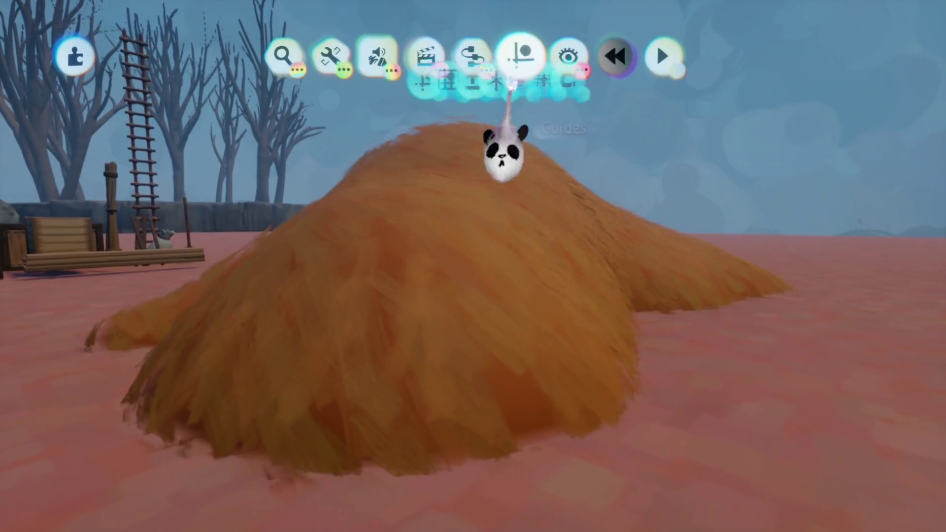
Step: Drag the haystack closer to the crates and hut, toggling the placement grid on and off
left_click(516, 55)
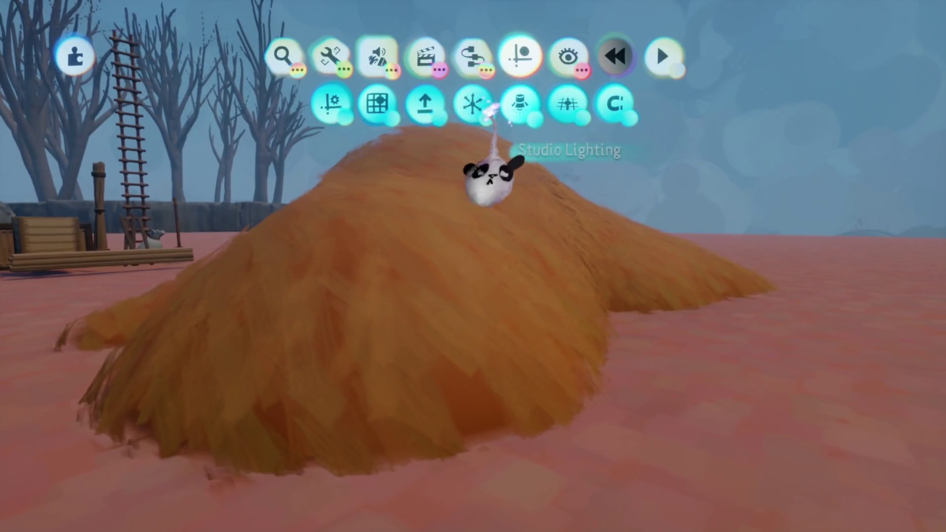
key("Escape")
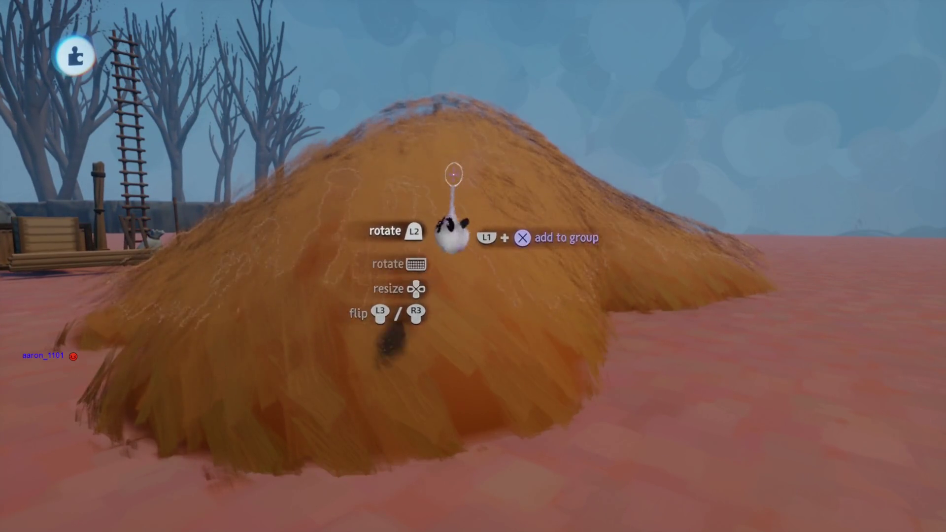
left_click(456, 176)
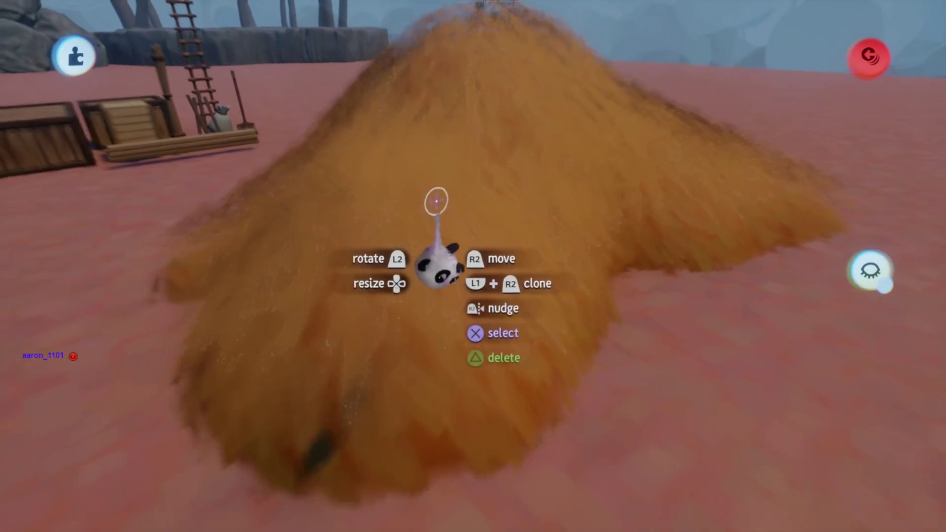
left_click_drag(437, 264, 665, 191)
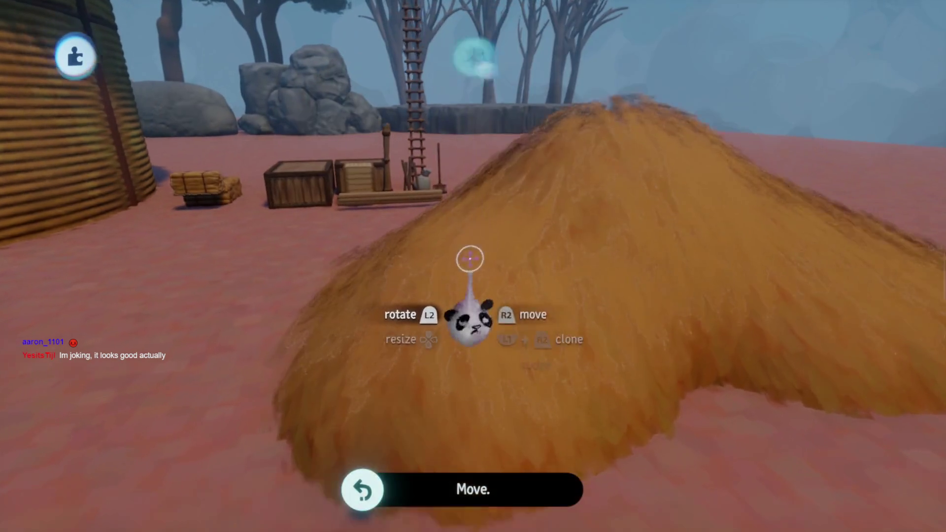
mouse_move(431, 168)
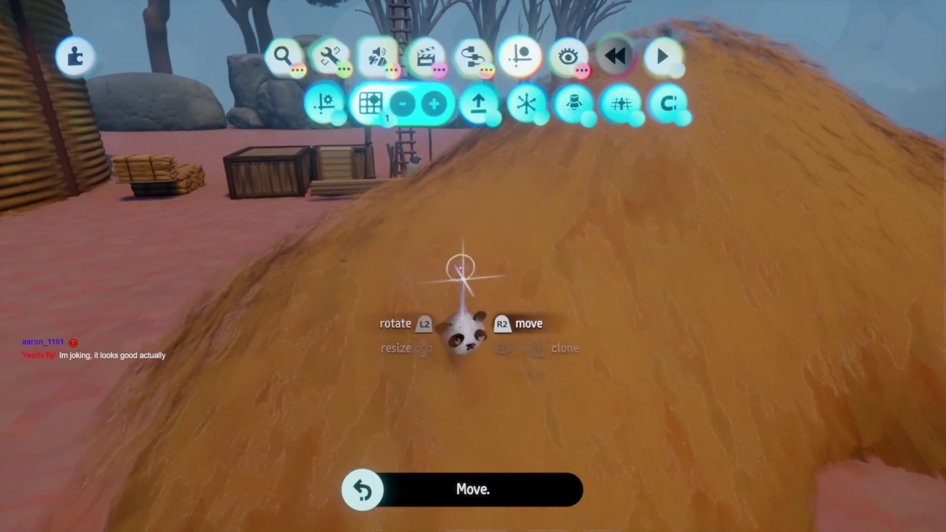
left_click(440, 257)
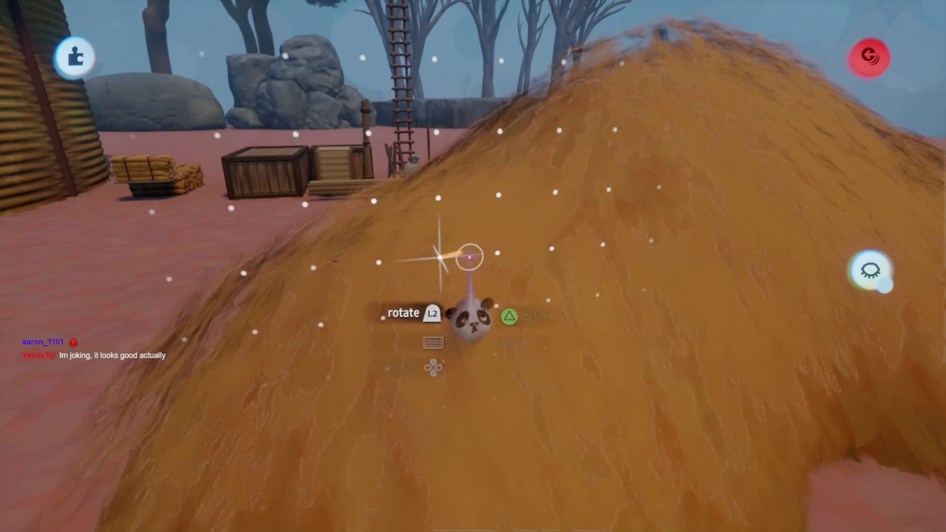
left_click(440, 257)
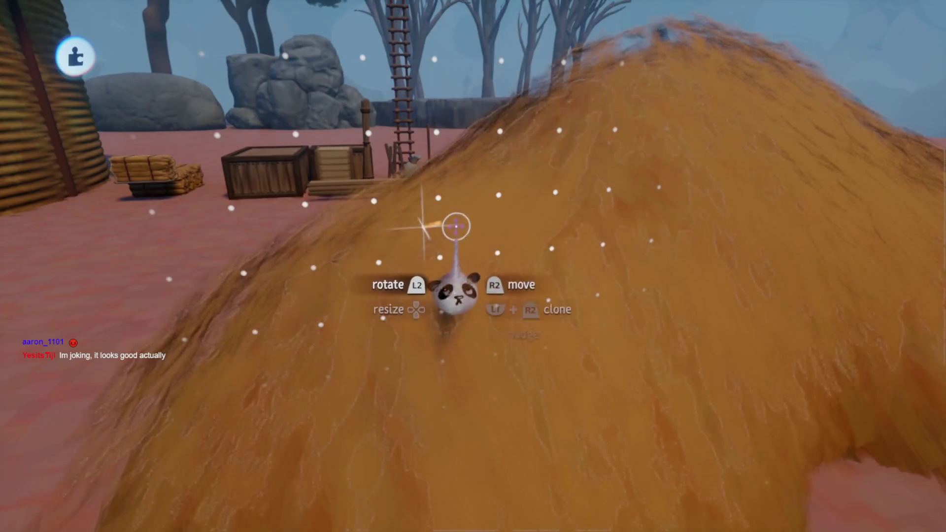
mouse_move(442, 255)
left_mouse_down()
mouse_move(446, 243)
mouse_move(424, 239)
left_mouse_up()
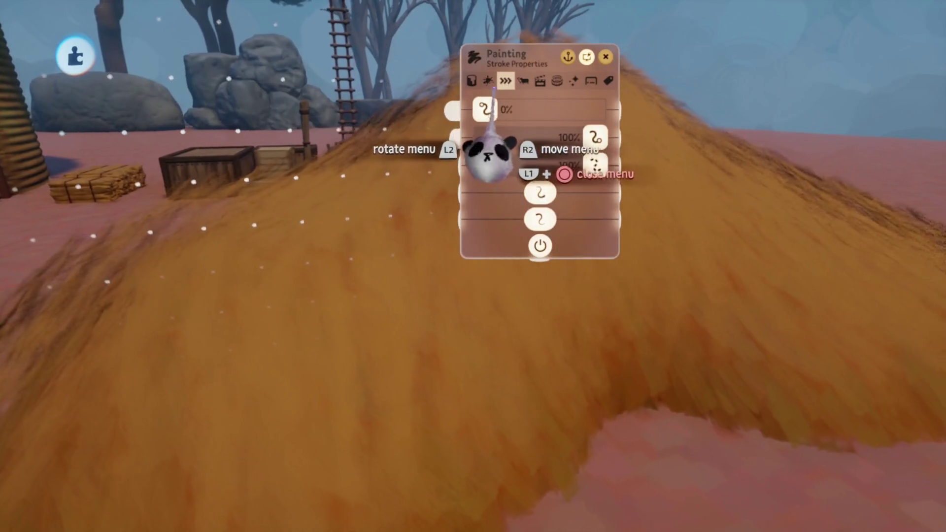
Step: Check the paint's fleck settings, then drag the haystack to another spot on the ground
left_click(489, 82)
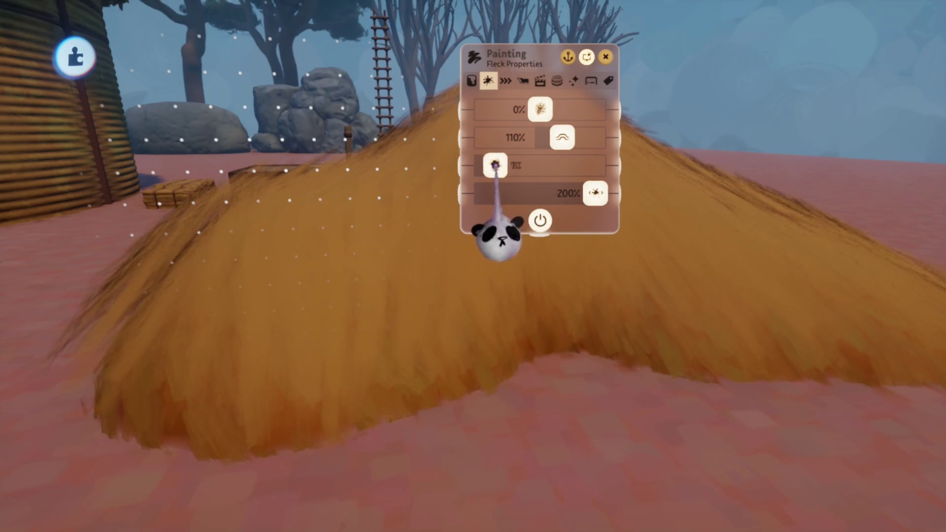
key("Escape")
mouse_move(429, 296)
left_mouse_down()
mouse_move(423, 284)
mouse_move(482, 165)
left_mouse_up()
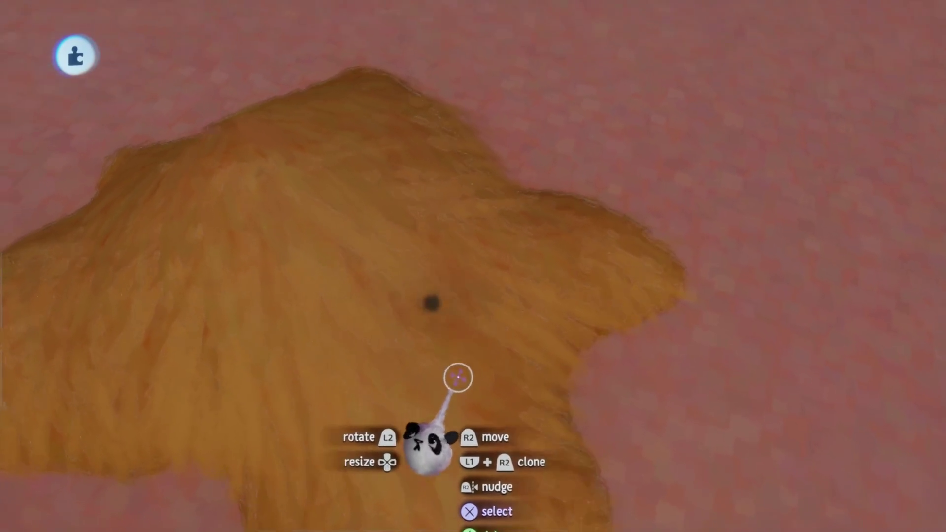
Step: After checking Tint Colour, drop the sculpture's first Inner Properties slider from 48% to 0%
left_click(460, 407)
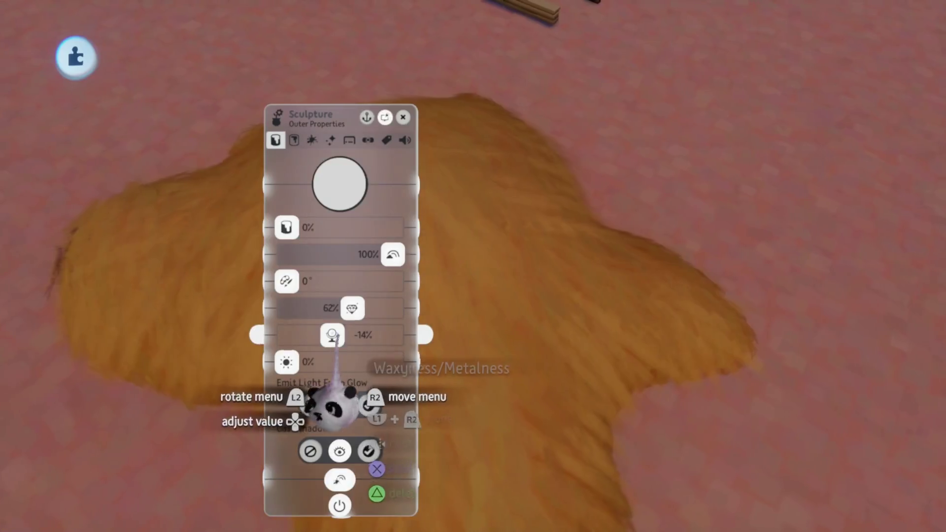
left_click(318, 189)
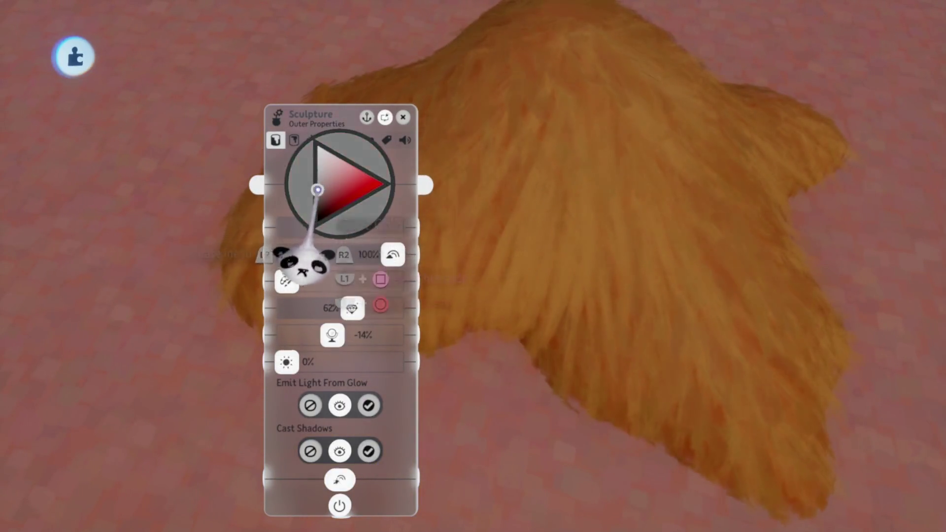
key("Escape")
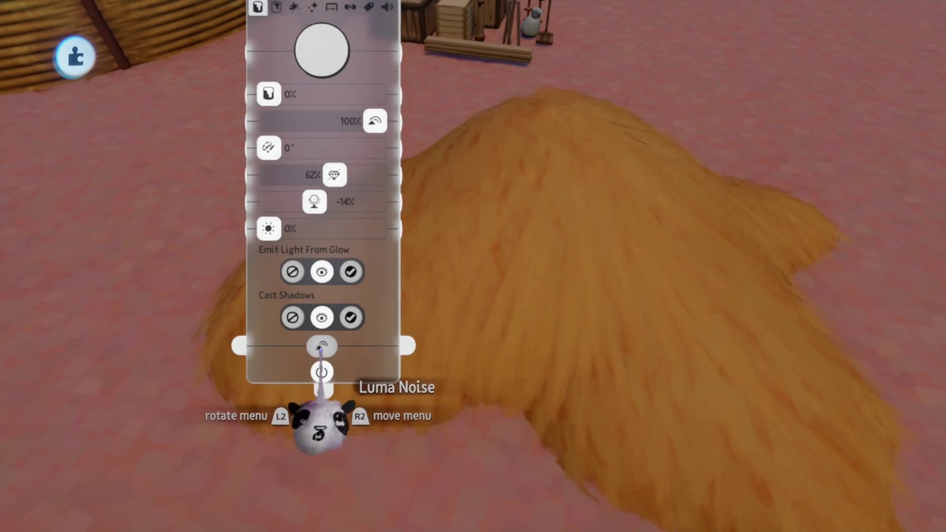
key("Tab")
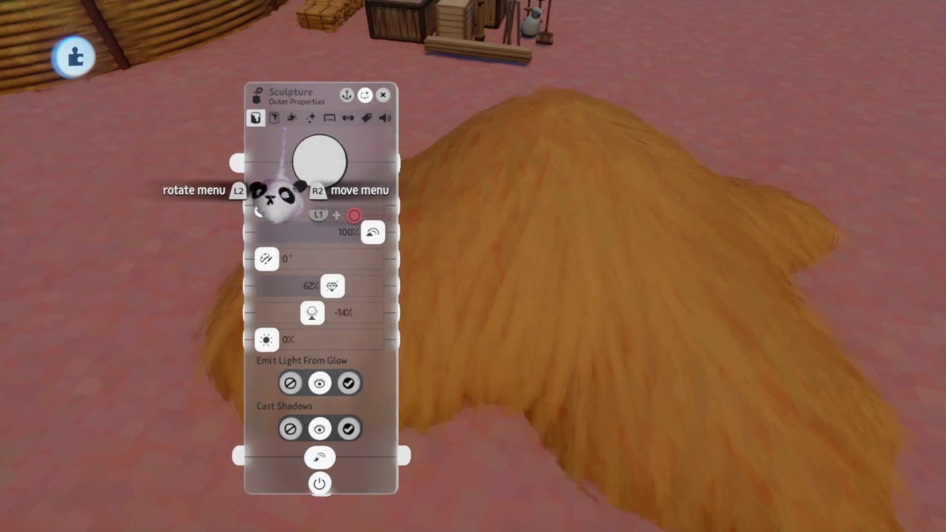
mouse_move(283, 269)
left_mouse_down()
mouse_move(212, 288)
mouse_move(345, 365)
mouse_move(333, 369)
mouse_move(347, 399)
left_mouse_up()
mouse_move(347, 333)
left_mouse_down()
mouse_move(357, 371)
mouse_move(338, 349)
mouse_move(354, 306)
mouse_move(391, 277)
mouse_move(359, 69)
left_mouse_up()
key("Escape")
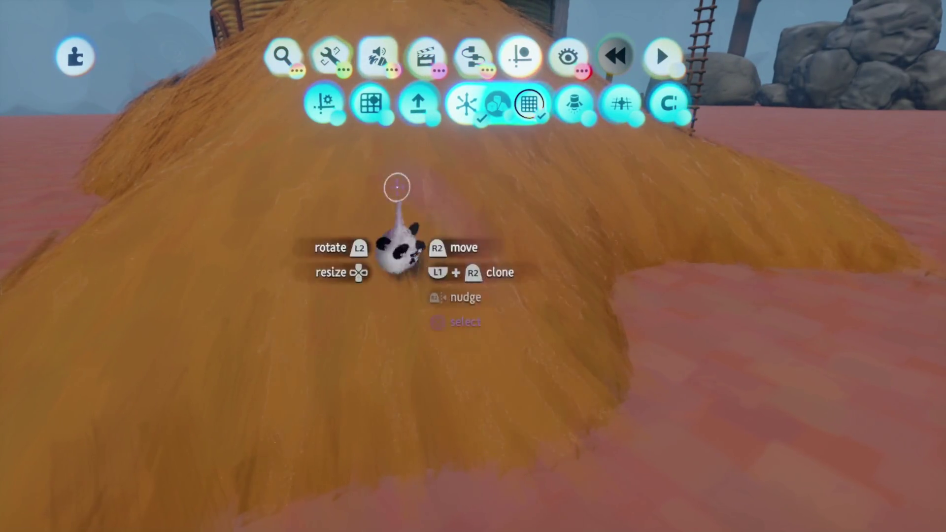
Step: Apply the last stroke-style stamp, a wispy strand look, to the haystack sculpture
left_click(371, 104)
left_click(386, 129)
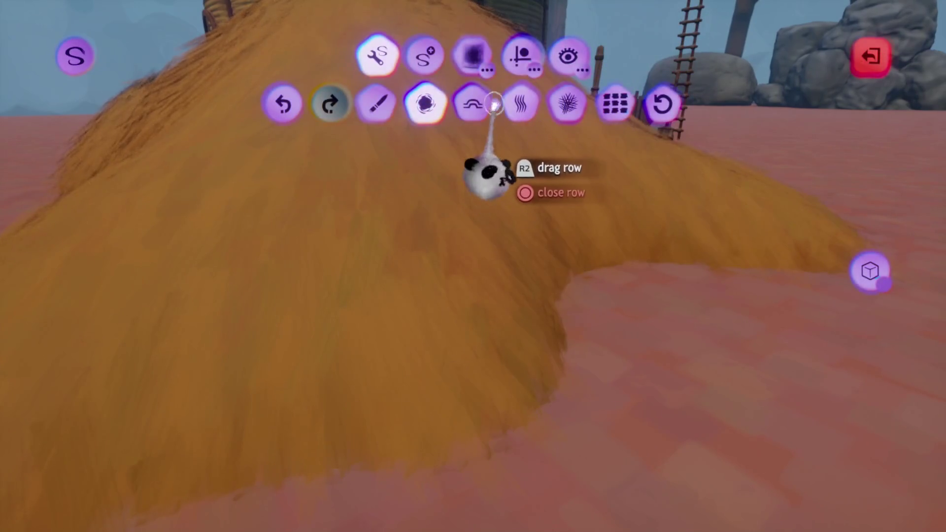
left_click(493, 69)
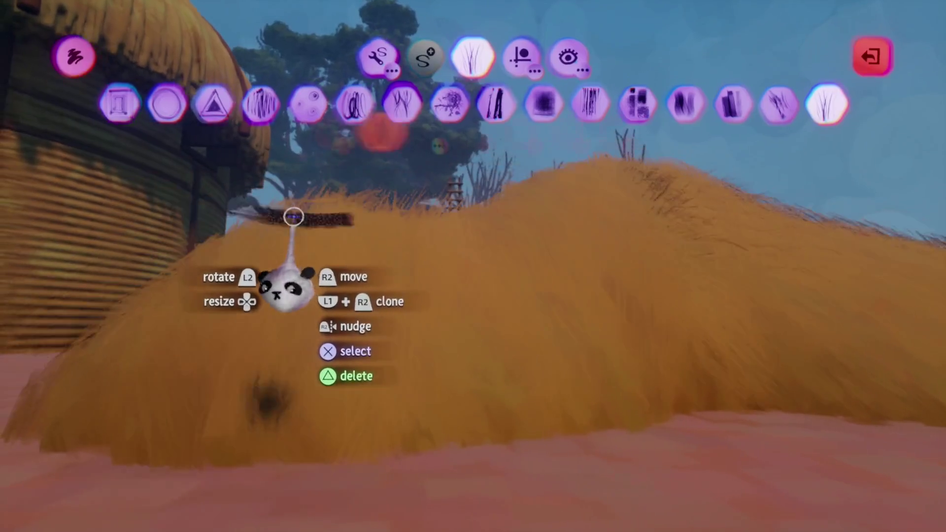
key("Escape")
key("Escape")
Step: Review both pages of the paint's fleck settings
left_click(344, 323)
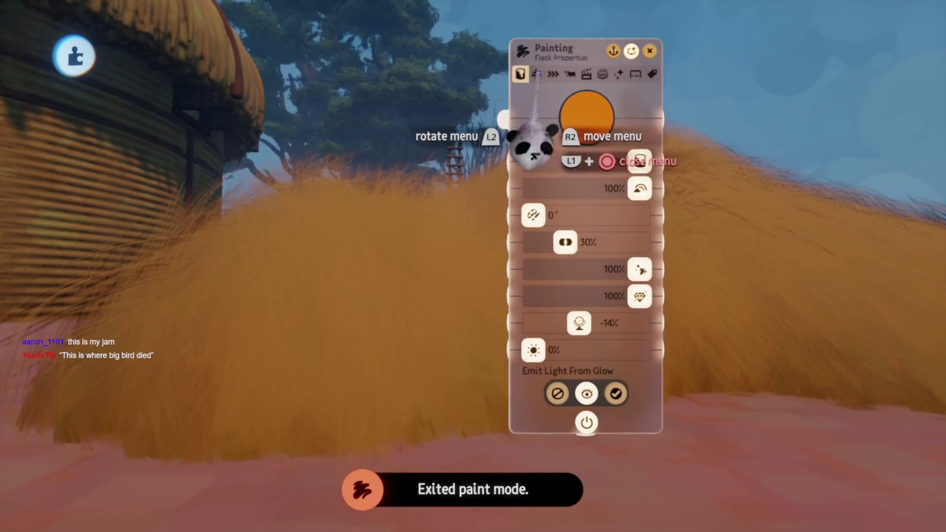
left_click(537, 74)
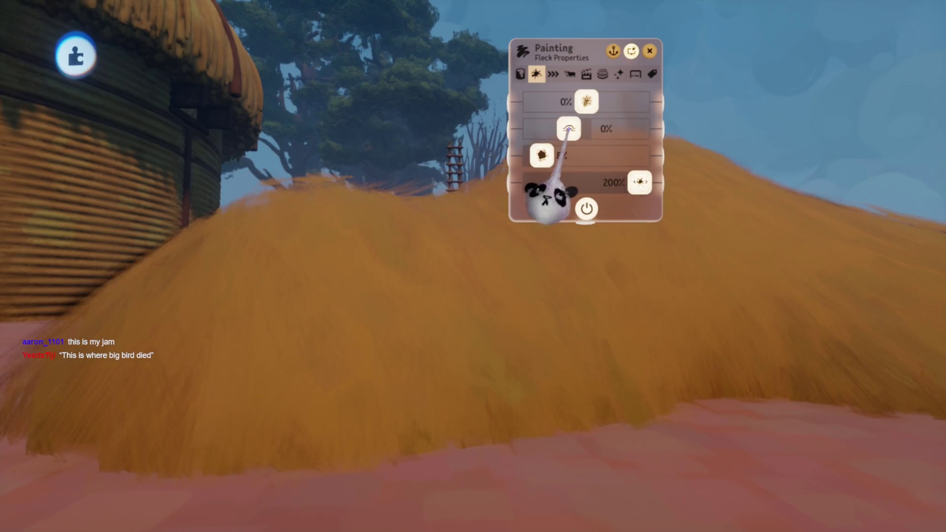
key("Escape")
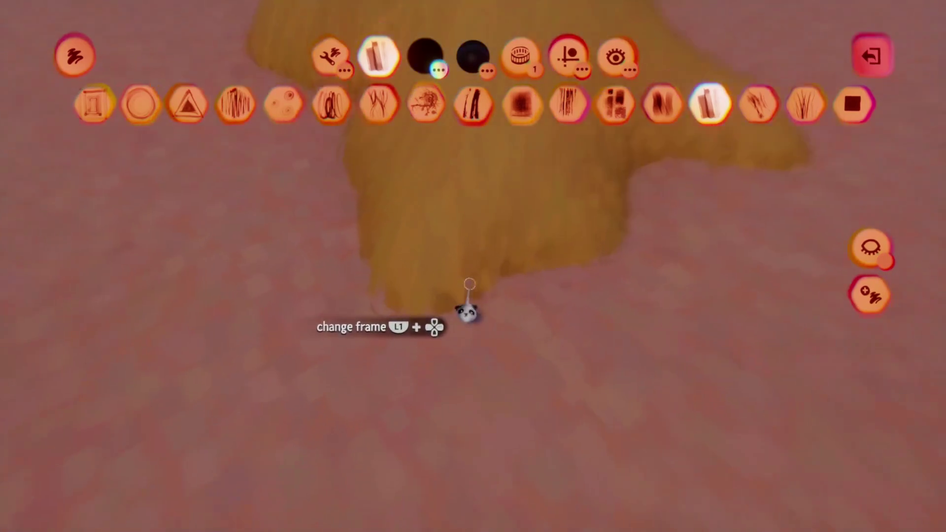
Step: Smear dark paint strokes over the haystack's straw coat from several sides
key("Escape")
double_click(488, 276)
key("Escape")
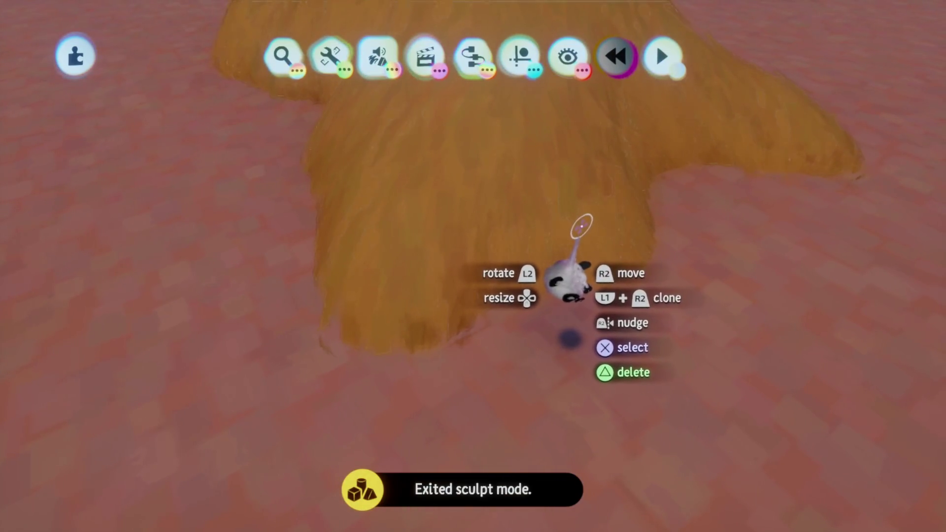
double_click(585, 217)
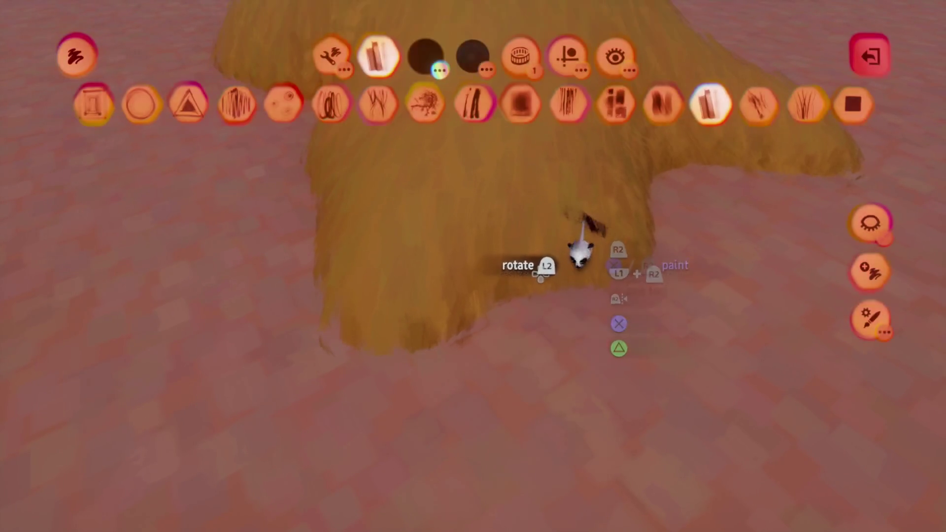
mouse_move(442, 305)
left_mouse_down()
mouse_move(386, 393)
mouse_move(437, 437)
mouse_move(443, 380)
mouse_move(458, 434)
mouse_move(449, 367)
mouse_move(459, 412)
left_mouse_up()
mouse_move(468, 451)
left_mouse_down()
mouse_move(419, 300)
mouse_move(401, 289)
mouse_move(450, 332)
mouse_move(420, 409)
mouse_move(422, 335)
left_mouse_up()
mouse_move(413, 424)
left_mouse_down()
mouse_move(422, 391)
mouse_move(421, 433)
mouse_move(443, 321)
mouse_move(492, 330)
left_mouse_up()
mouse_move(404, 359)
left_mouse_down()
mouse_move(469, 380)
mouse_move(529, 492)
mouse_move(503, 380)
mouse_move(539, 397)
mouse_move(507, 327)
mouse_move(512, 397)
left_mouse_up()
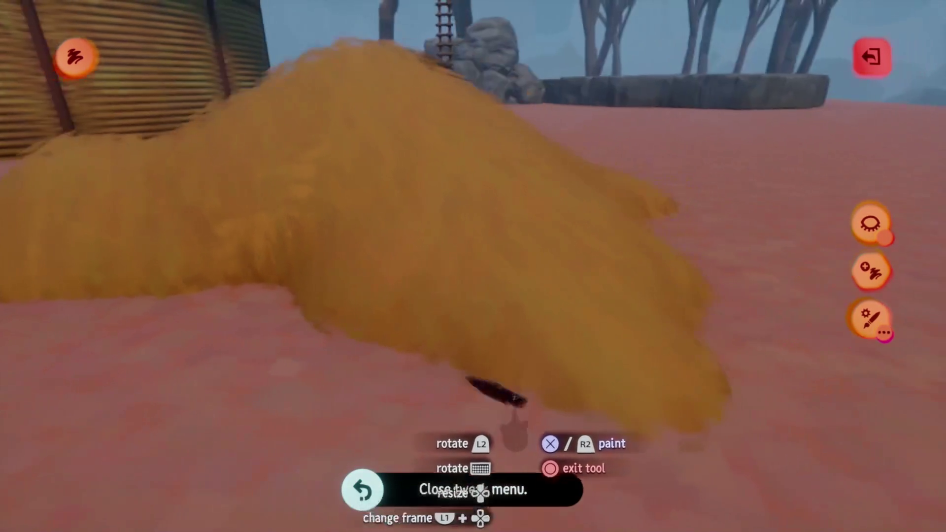
Step: Step out of painting, view the whole hay mound, and resume painting on it
key("Escape")
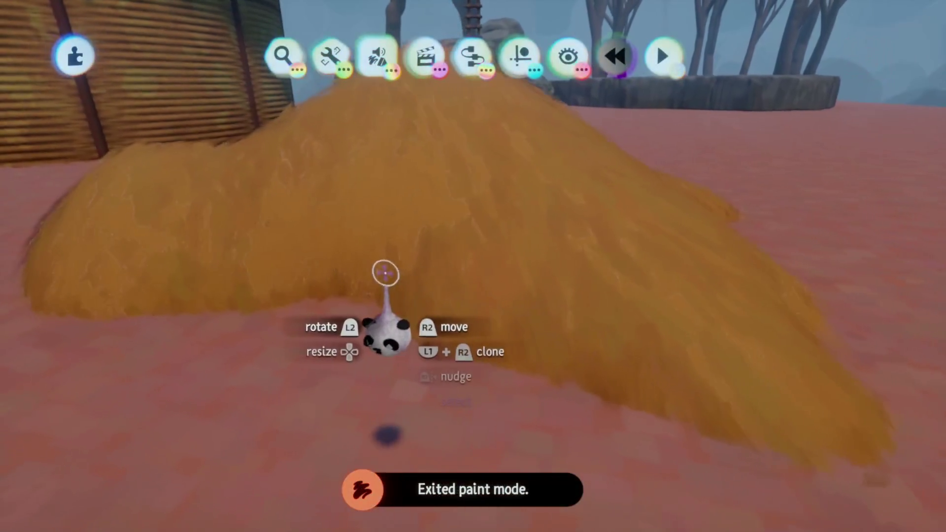
mouse_move(402, 251)
left_mouse_down()
mouse_move(414, 236)
mouse_move(342, 220)
mouse_move(449, 283)
mouse_move(487, 267)
mouse_move(488, 241)
mouse_move(477, 253)
left_mouse_up()
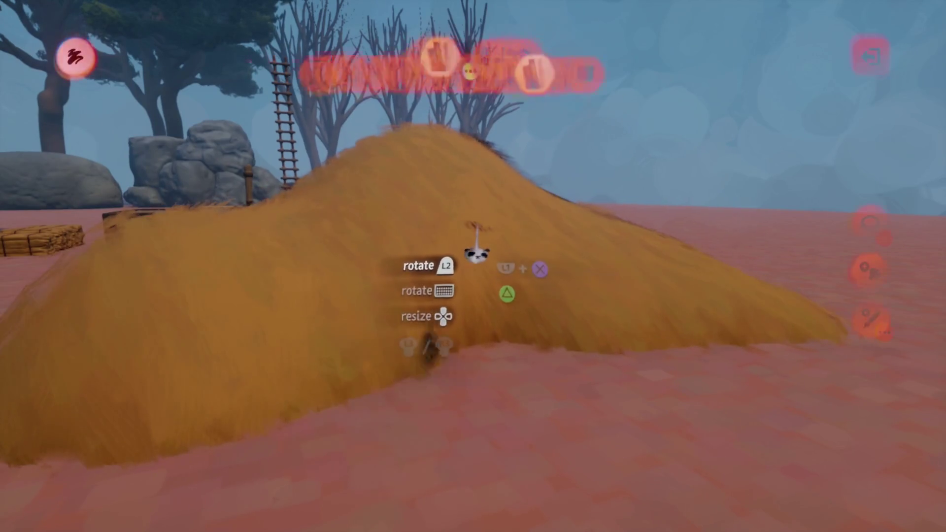
mouse_move(486, 332)
left_mouse_down()
mouse_move(497, 327)
mouse_move(517, 370)
left_mouse_up()
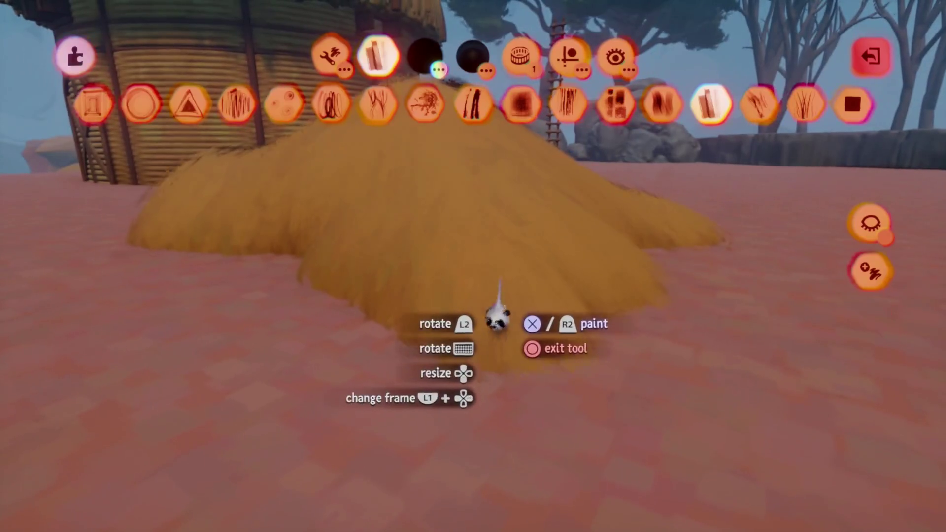
Step: Set the haystack painting's coat colour to dark red at 30% opacity
key("Escape")
left_click(509, 277)
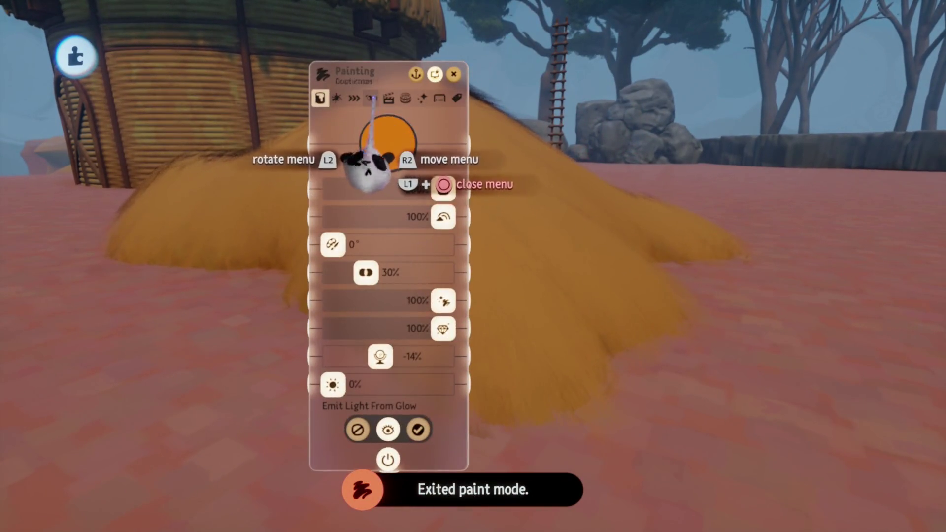
left_click(371, 98)
key("Escape")
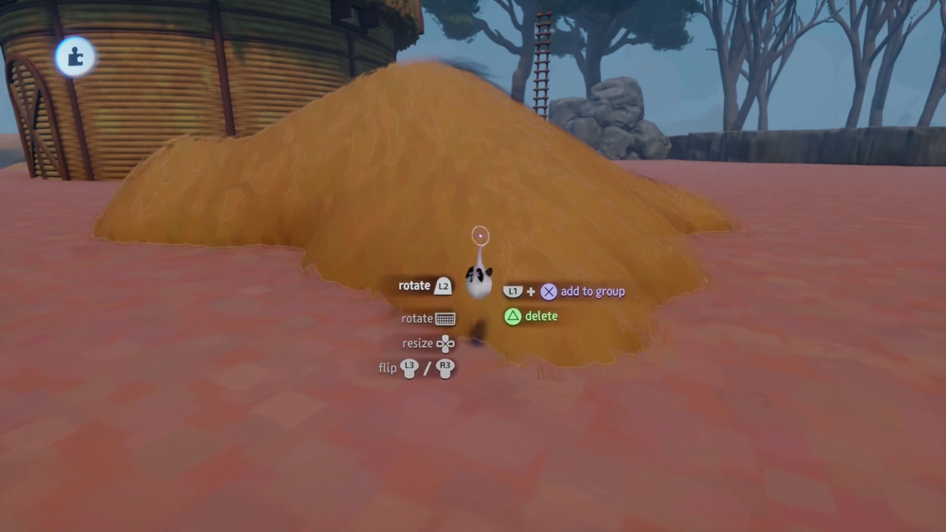
left_click(558, 246)
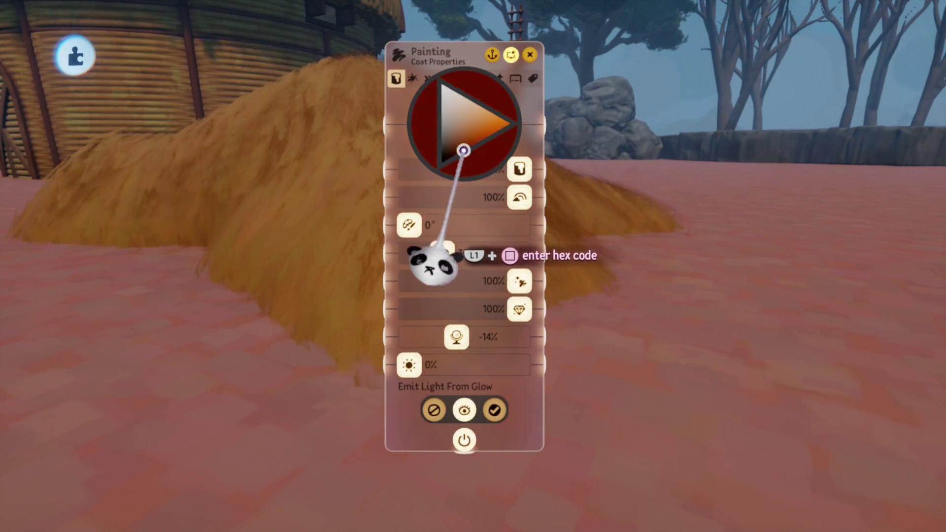
left_click_drag(431, 264, 460, 312)
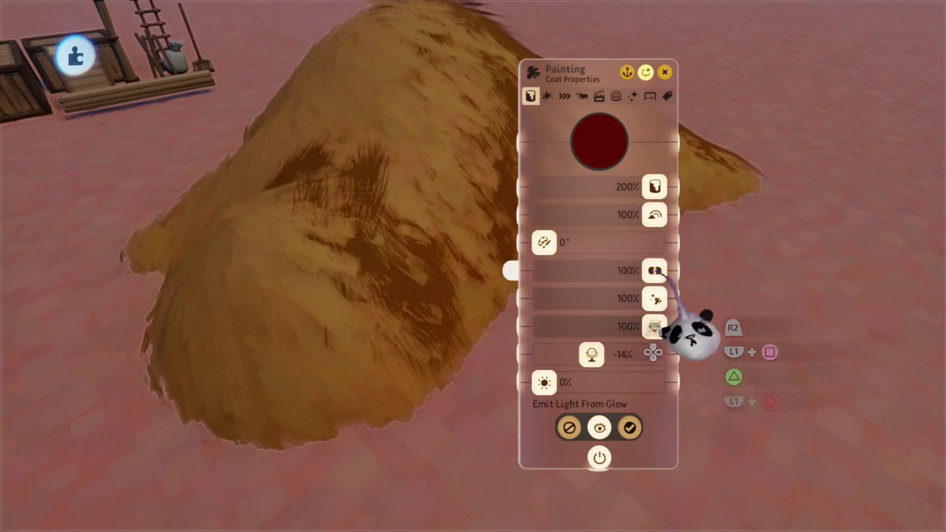
mouse_move(689, 335)
left_mouse_down()
mouse_move(553, 376)
mouse_move(560, 349)
mouse_move(560, 360)
left_mouse_up()
key("Escape")
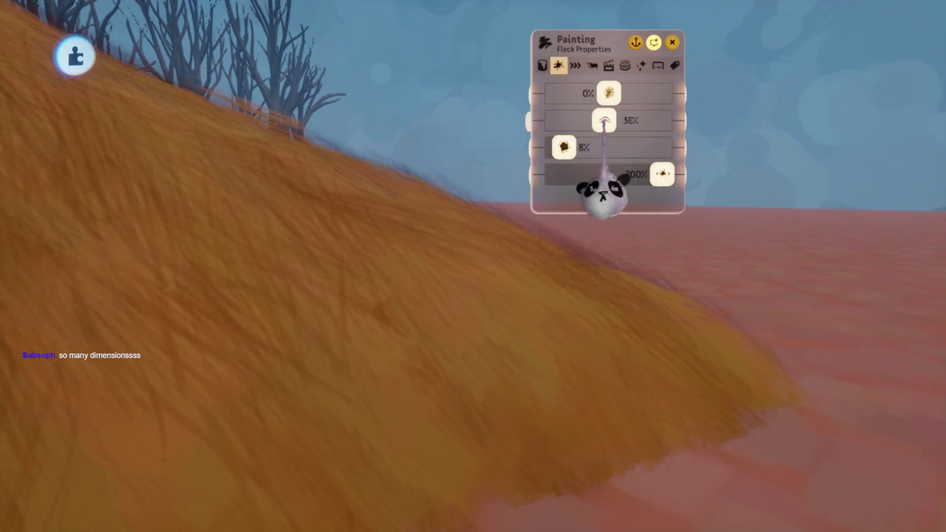
Step: Thin out the paint flecks by lowering their sliders to 3% and 2.5%
key("Escape")
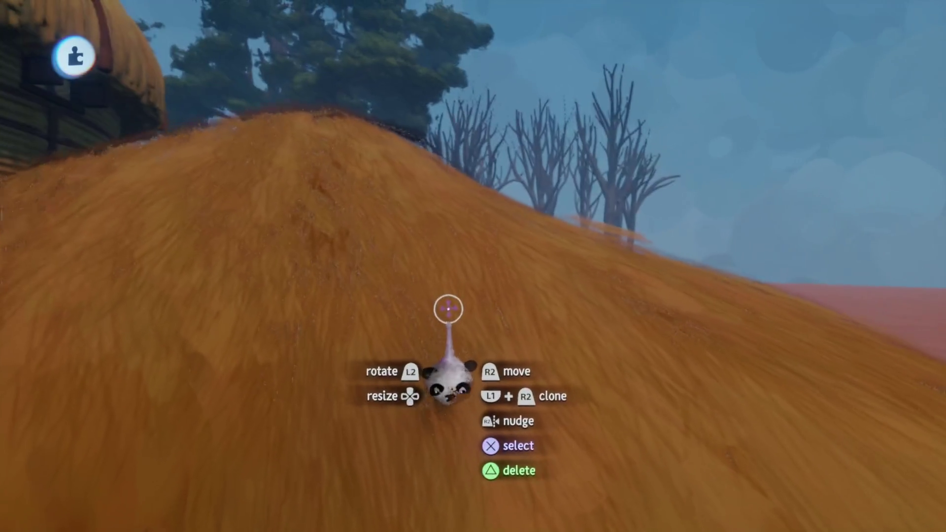
key("Escape")
key("Escape")
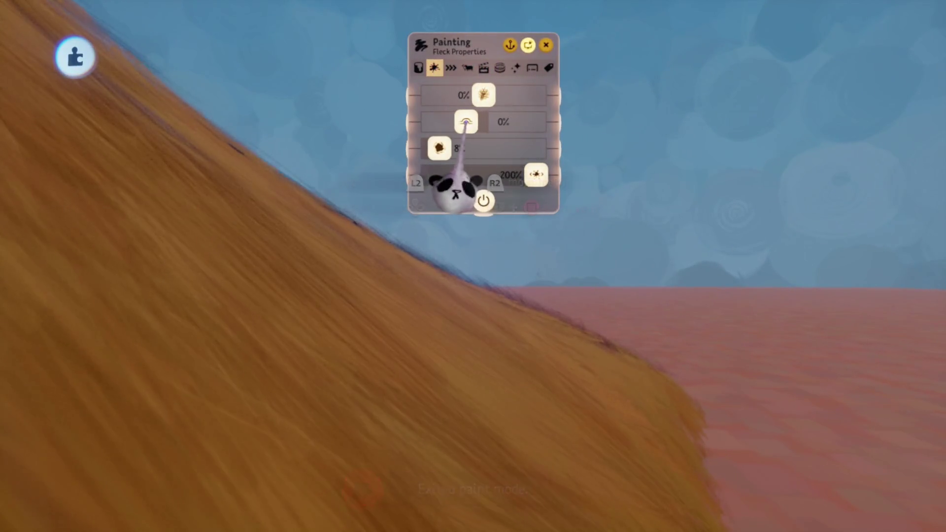
mouse_move(467, 122)
left_mouse_down()
mouse_move(457, 147)
mouse_move(434, 147)
mouse_move(461, 147)
left_mouse_up()
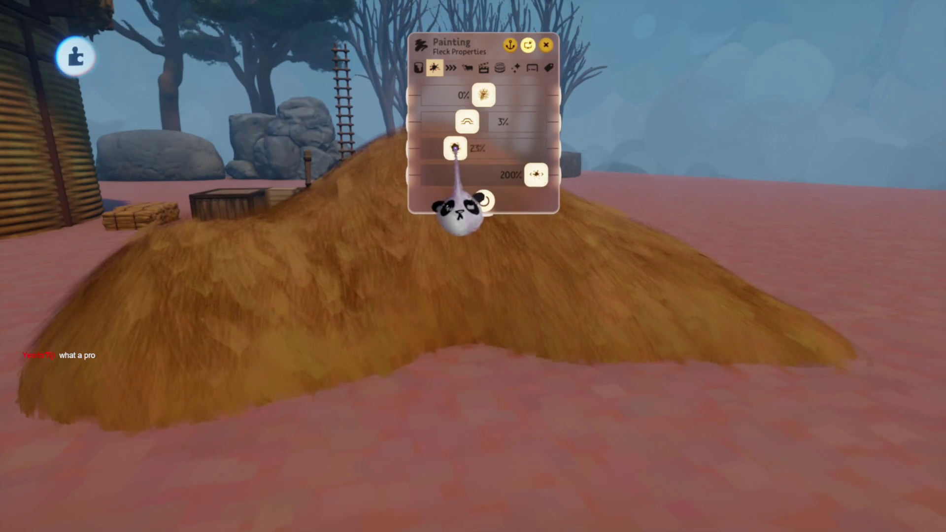
key("Escape")
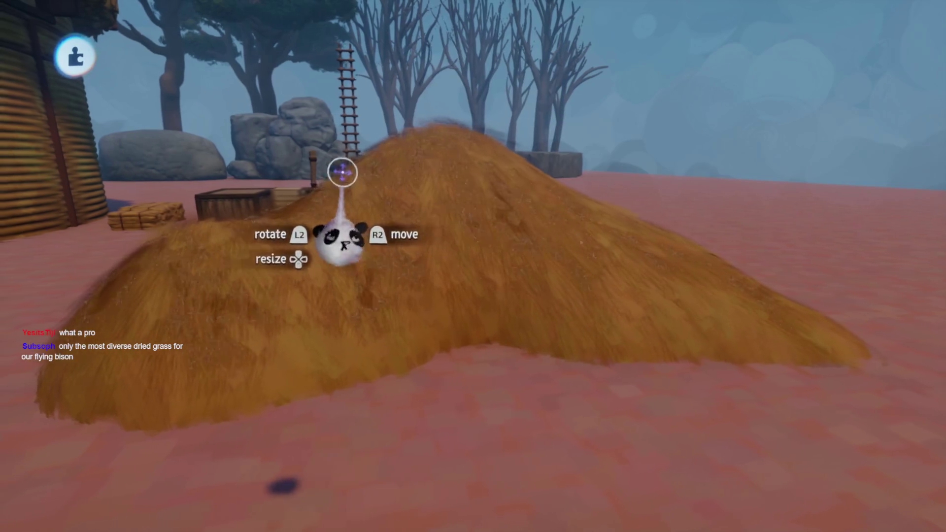
Step: Zoom around the haystack and start painting on it again
scroll(459, 386, "up", 5)
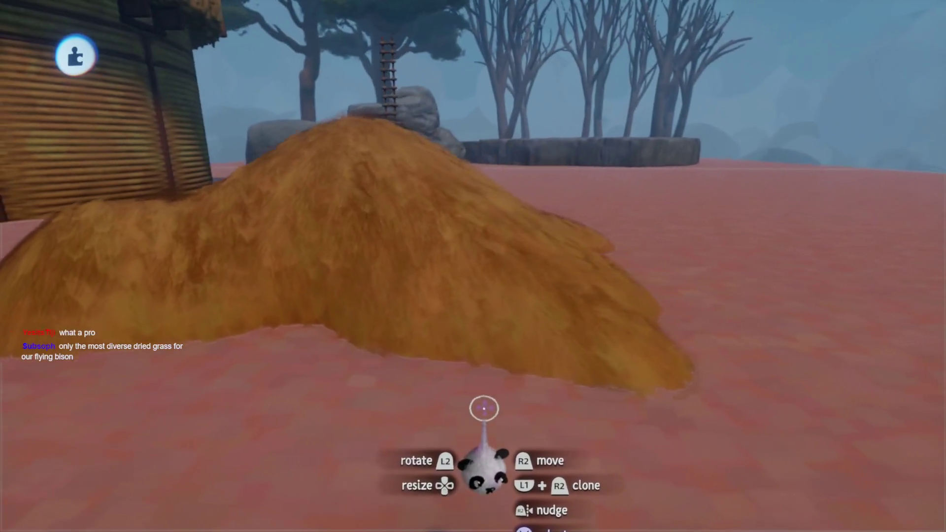
scroll(475, 426, "up", 5)
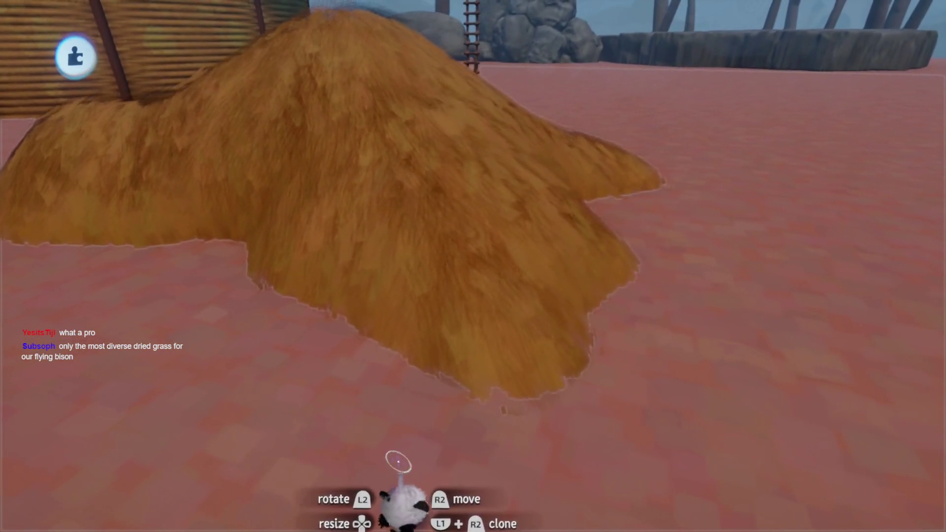
scroll(450, 368, "down", 2)
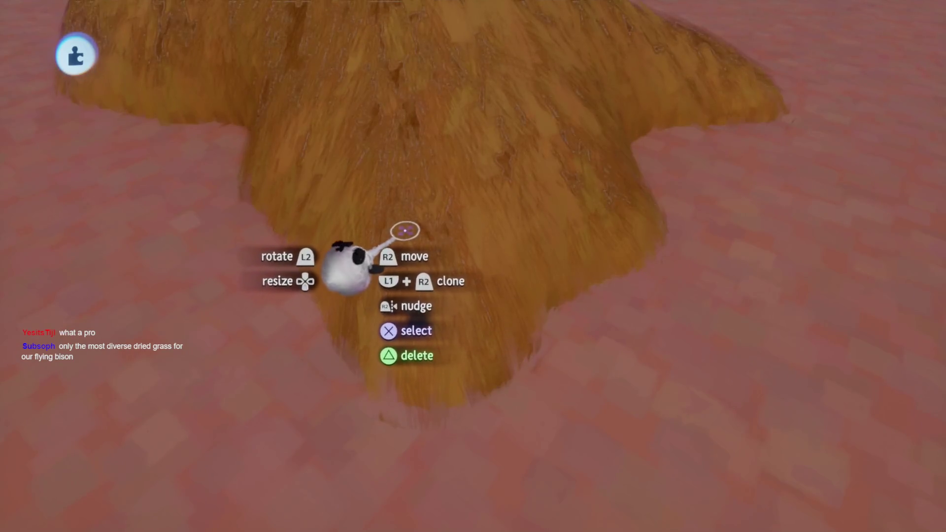
double_click(403, 230)
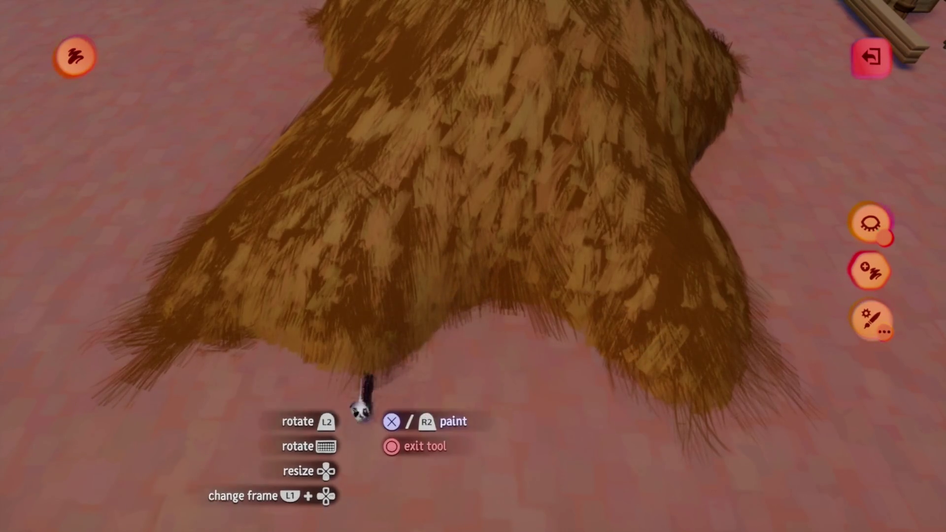
Step: Leave paint mode, shift and delete the selected haystack pieces, then clear the selection
key("Escape")
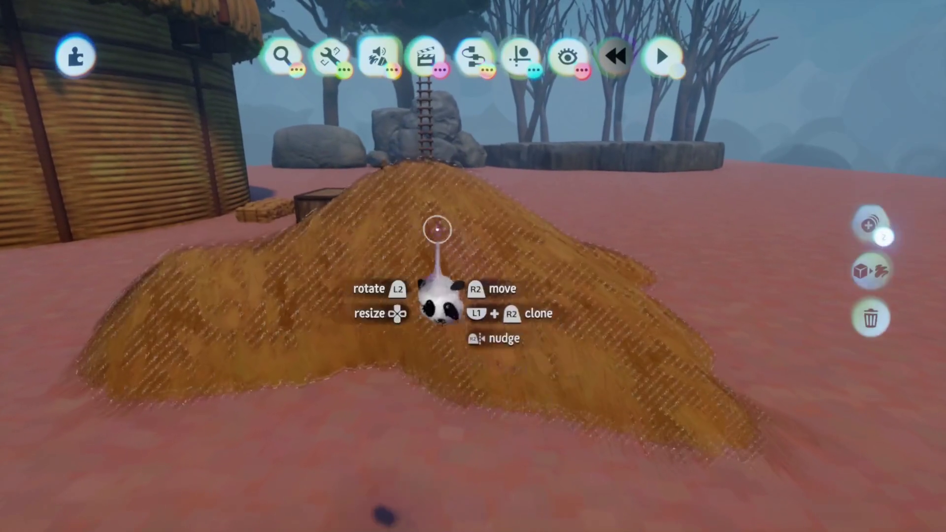
mouse_move(433, 312)
left_mouse_down()
mouse_move(460, 270)
mouse_move(484, 383)
left_mouse_up()
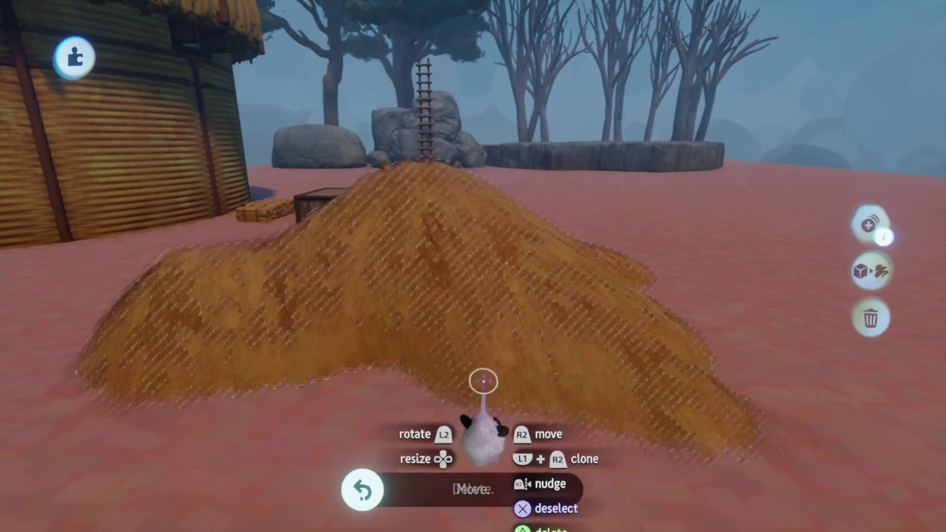
key("Delete")
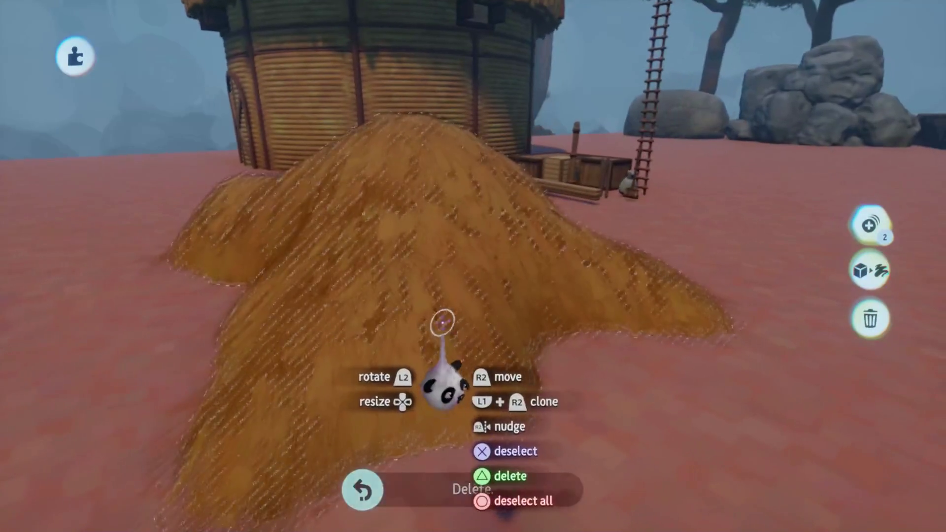
left_click(443, 324)
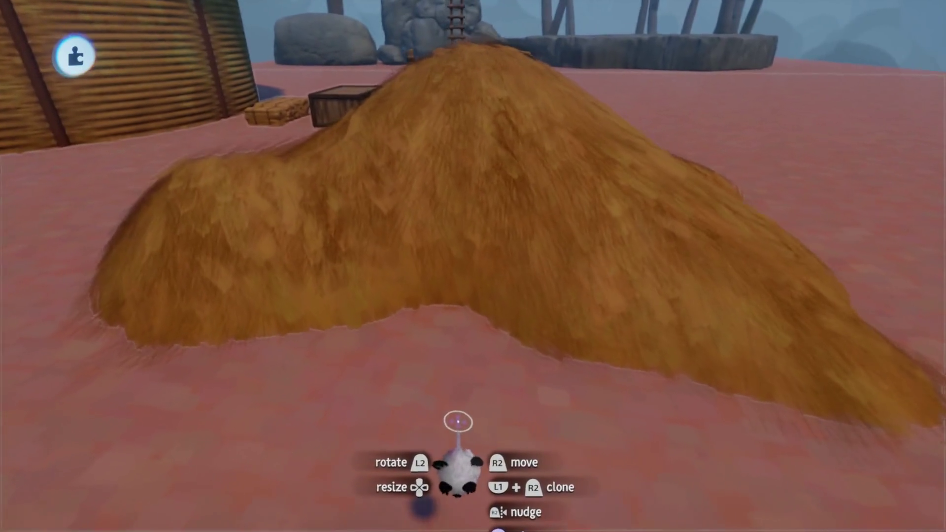
Step: Cut the haystack sculpture's fleck sliders to 1% and 42% (down from 53%)
scroll(458, 422, "up", 3)
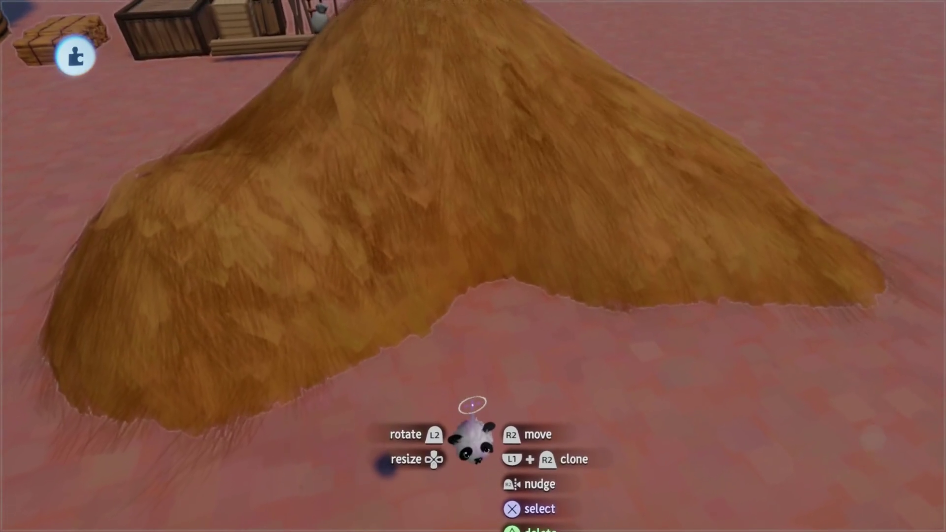
scroll(472, 405, "down", 3)
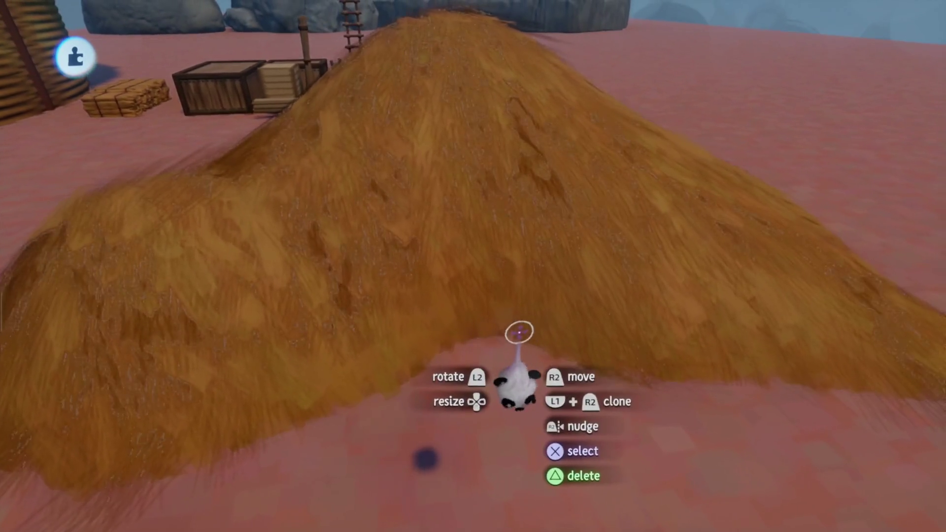
double_click(505, 365)
key("Escape")
right_click(503, 370)
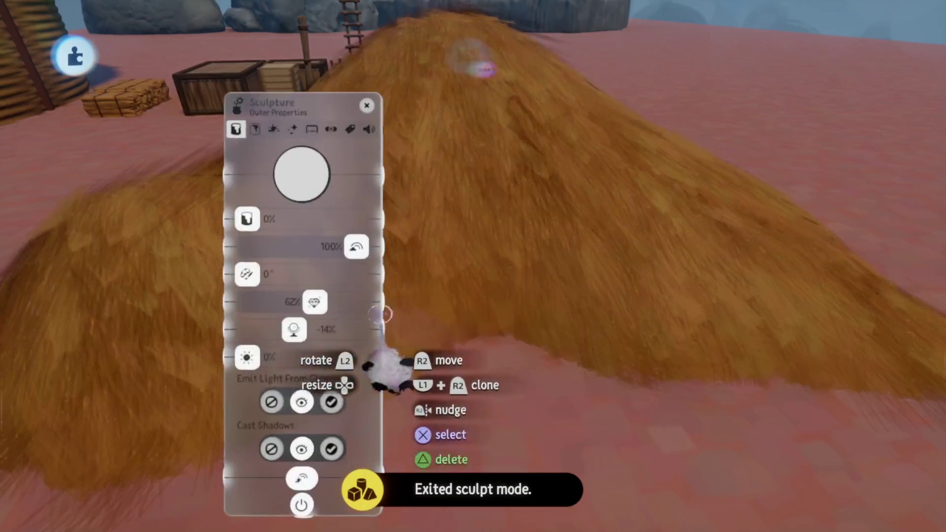
key("Tab")
key("Tab")
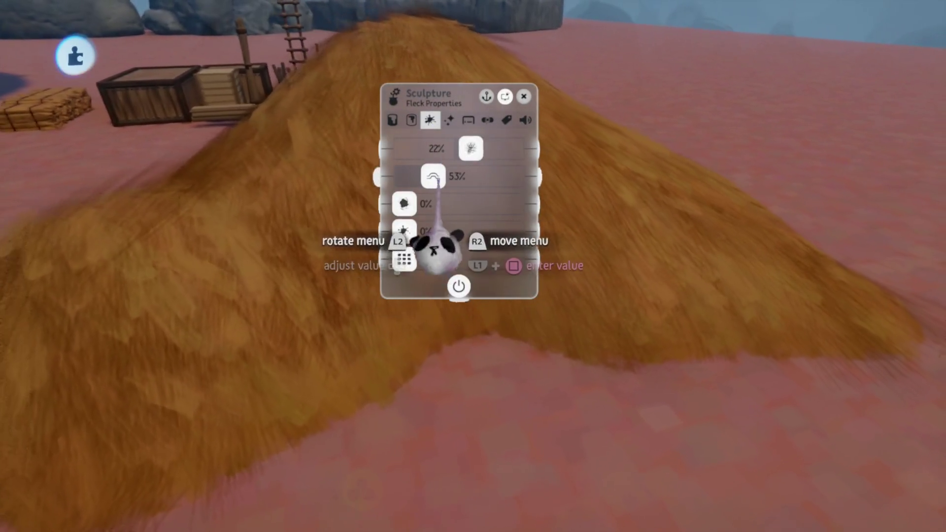
left_click_drag(441, 254, 423, 257)
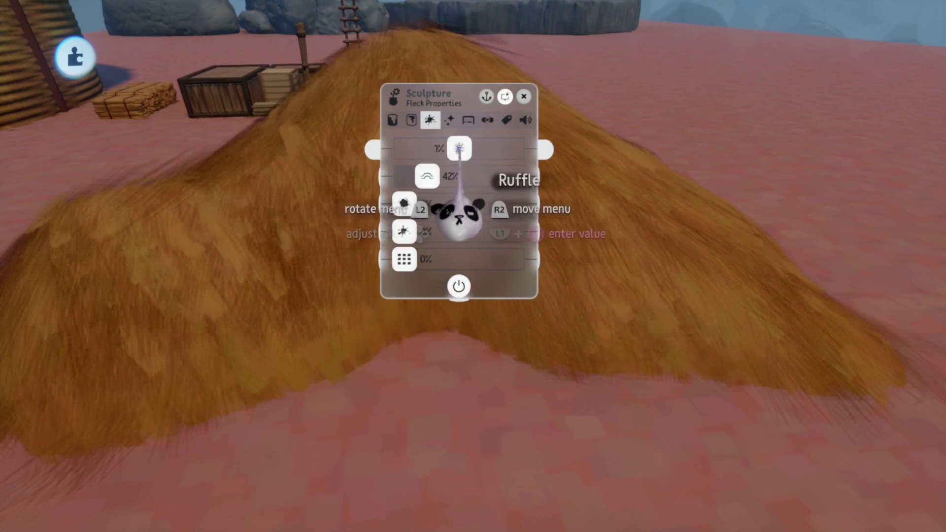
key("Escape")
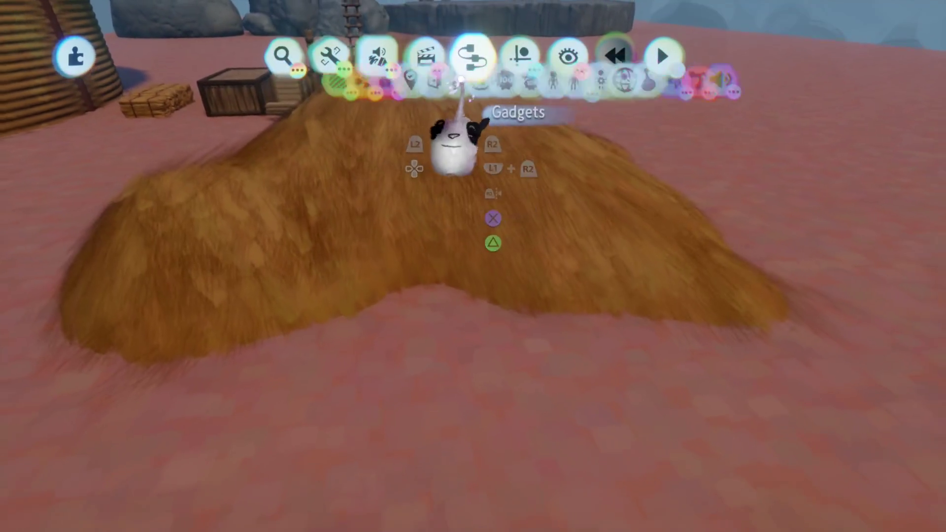
Step: Coat the haystack in the fuzzy golden Volume Brush style, then move it beside the hut
left_click(519, 55)
mouse_move(450, 190)
left_mouse_down()
mouse_move(523, 190)
mouse_move(478, 327)
left_mouse_up()
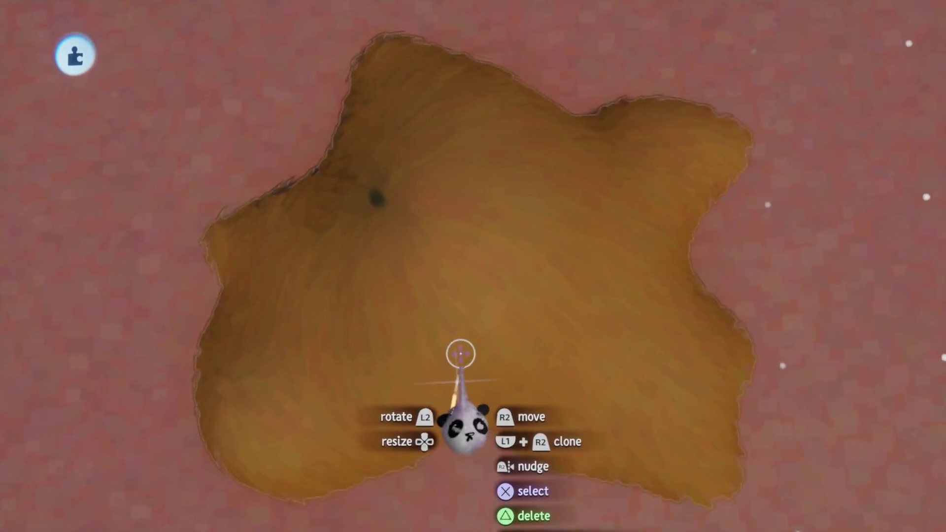
mouse_move(411, 119)
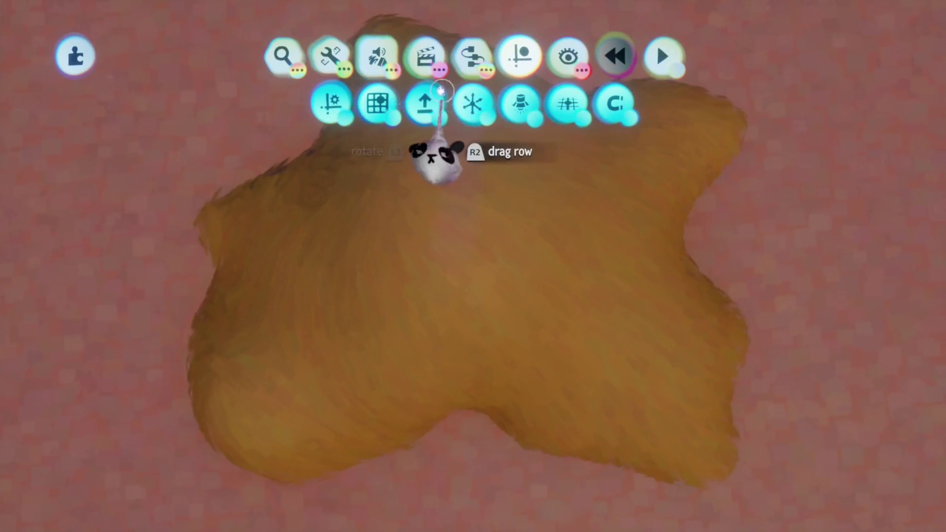
left_click(380, 203)
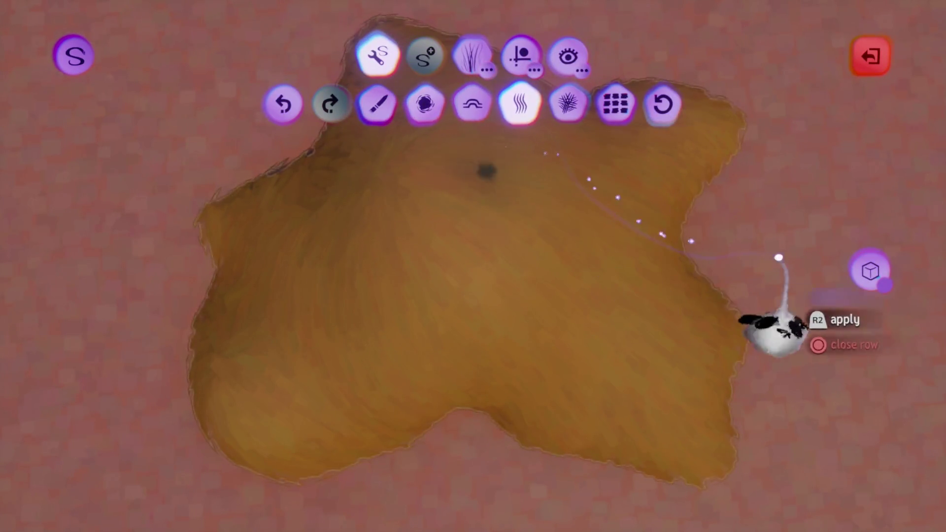
left_click(870, 271)
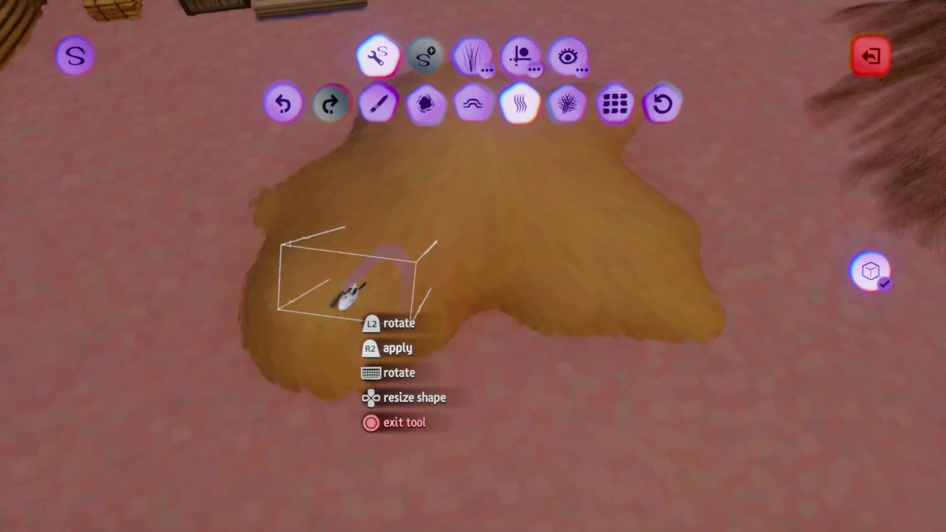
key("Escape")
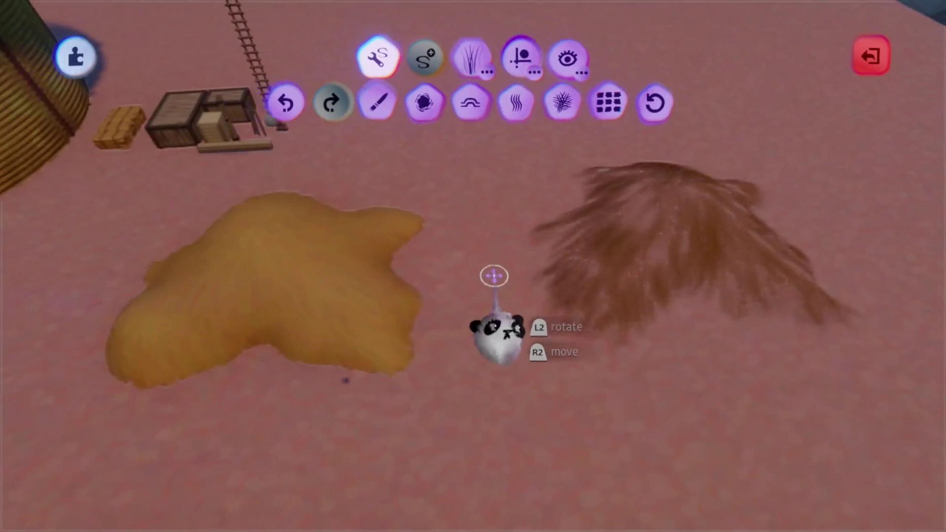
key("Escape")
mouse_move(376, 169)
left_mouse_down()
mouse_move(515, 239)
mouse_move(376, 220)
mouse_move(303, 225)
mouse_move(353, 344)
mouse_move(332, 386)
mouse_move(342, 422)
mouse_move(363, 448)
mouse_move(485, 509)
mouse_move(527, 417)
mouse_move(453, 448)
mouse_move(447, 407)
mouse_move(285, 249)
mouse_move(253, 169)
mouse_move(494, 274)
left_mouse_up()
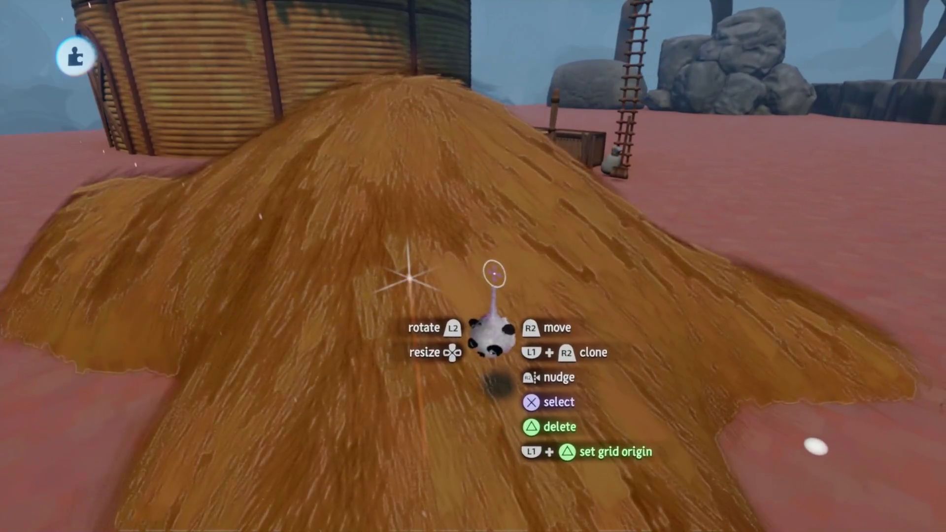
Step: Stamp a circular Splat-style fleck onto the golden straw mound, then leave sculpt mode
double_click(494, 274)
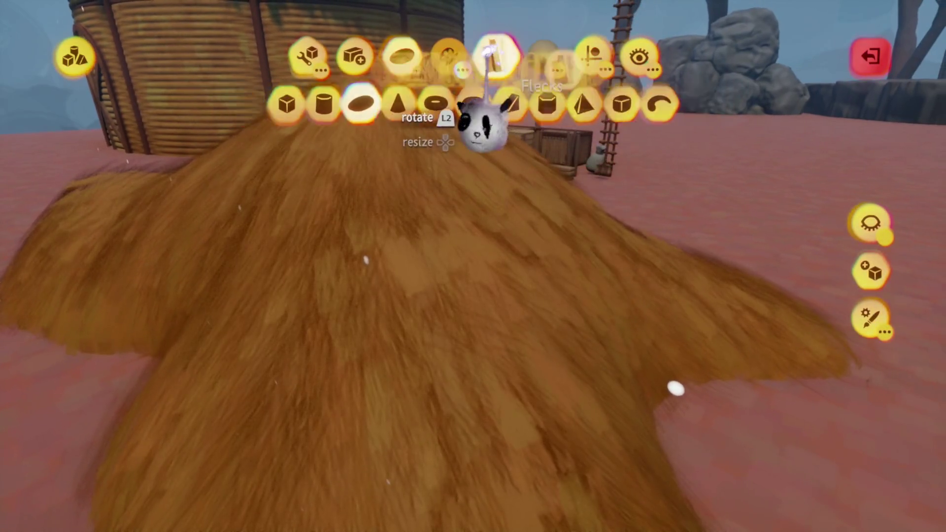
left_click(493, 54)
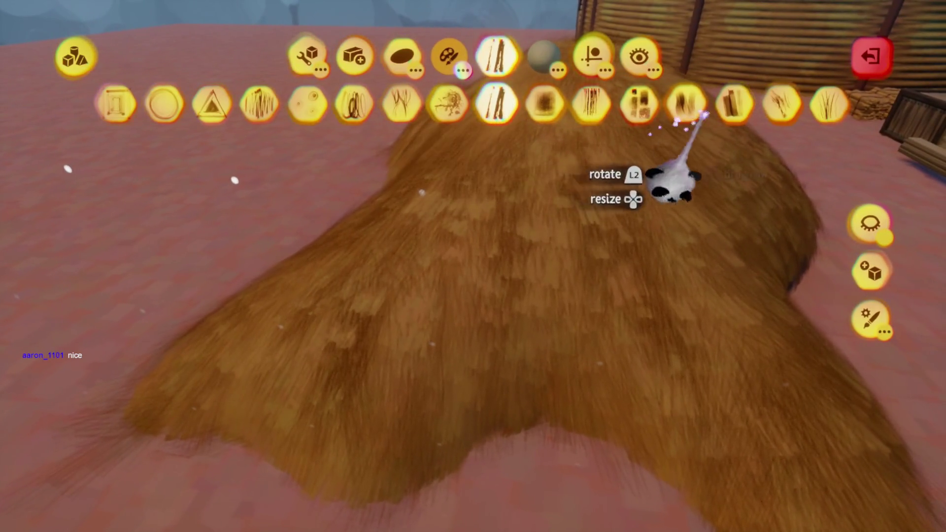
left_click(734, 101)
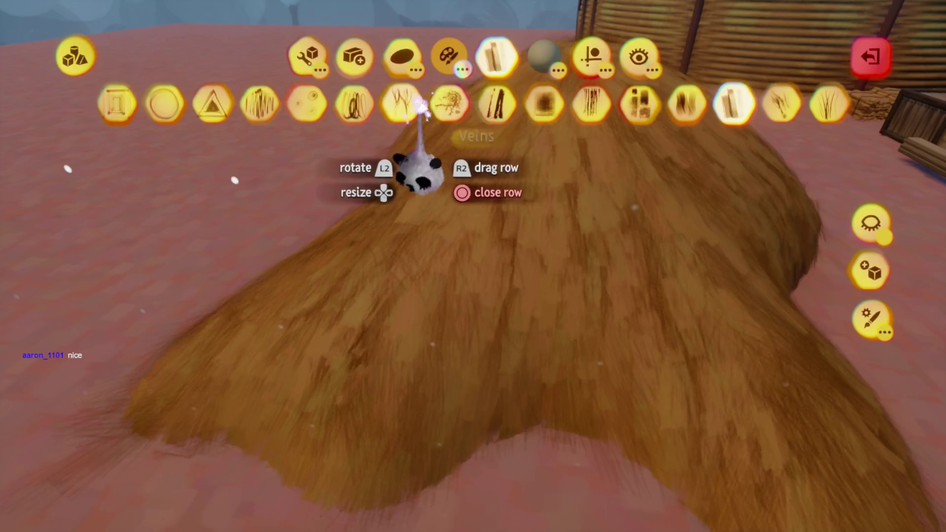
left_click(497, 101)
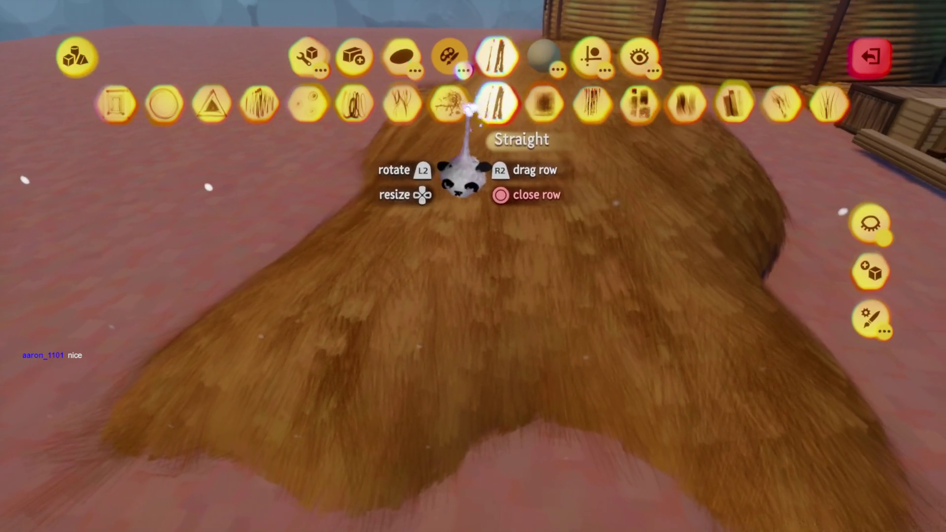
left_click(451, 99)
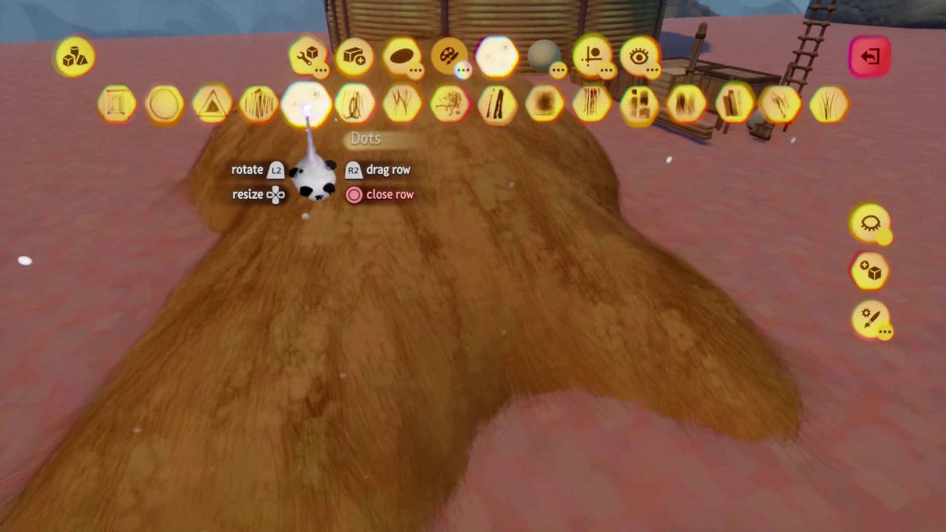
left_click(162, 103)
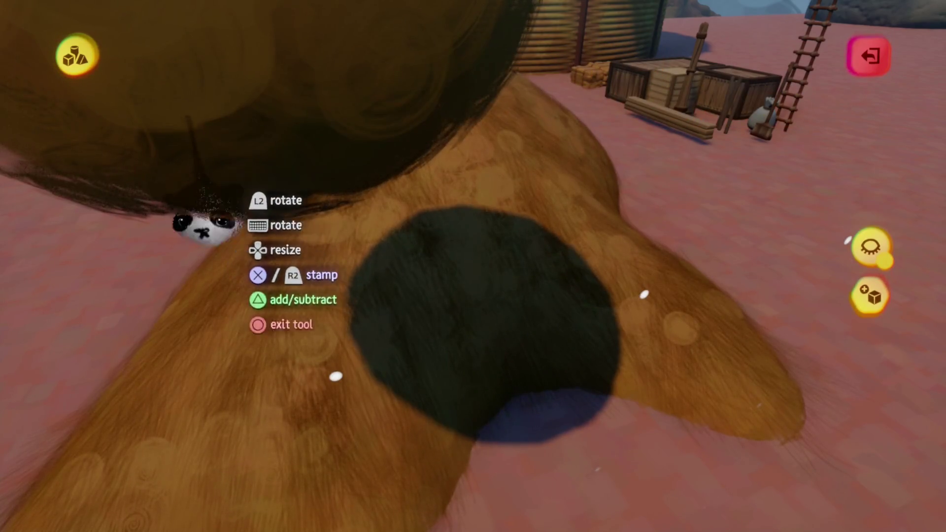
left_click(338, 288)
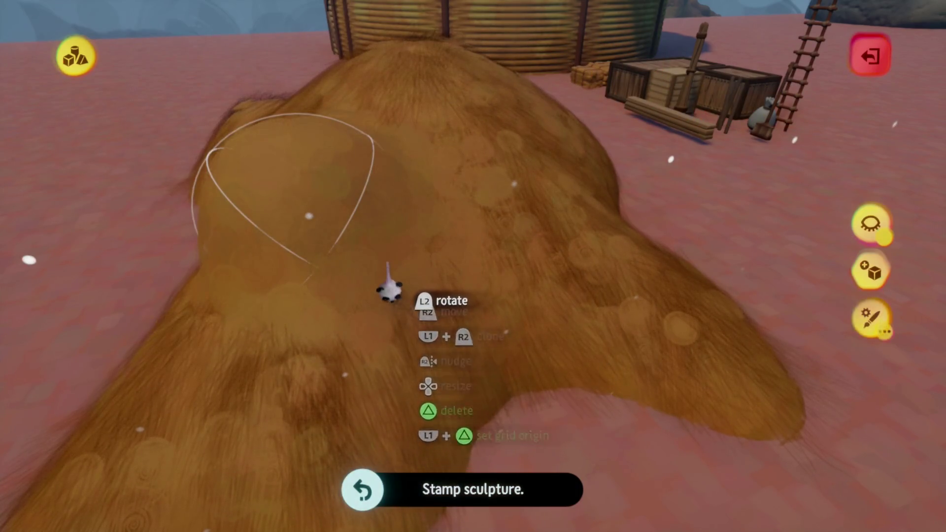
mouse_move(493, 63)
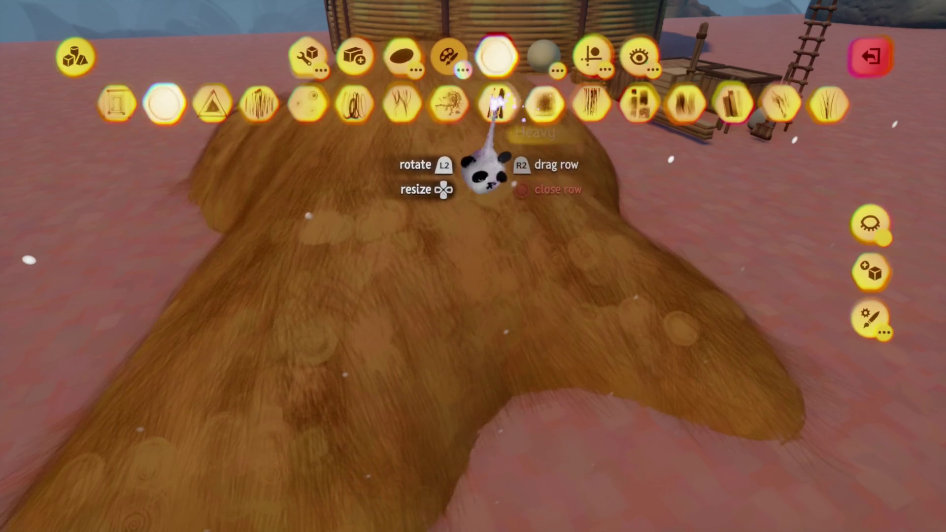
key("Escape")
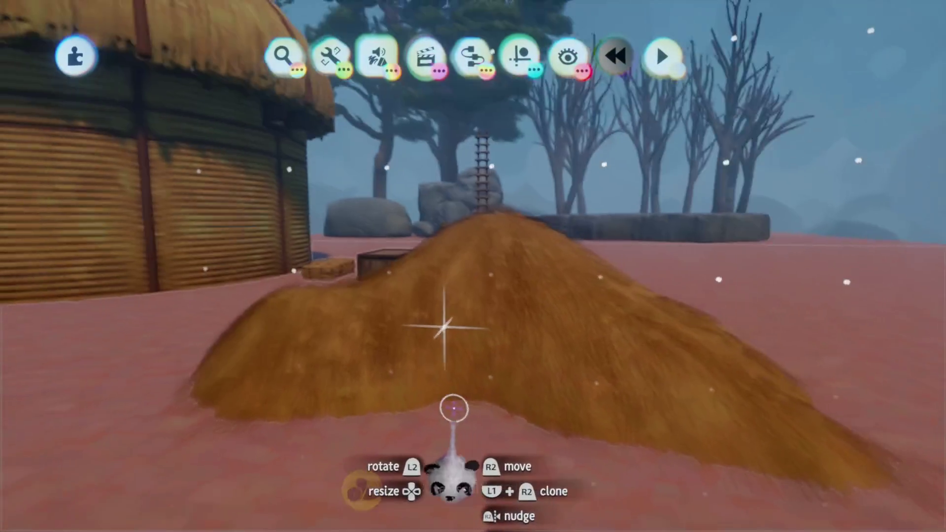
Step: Select the straw mound beside the hut and group its pieces into one sculpture
mouse_move(454, 409)
left_mouse_down()
mouse_move(444, 397)
mouse_move(456, 401)
mouse_move(452, 432)
mouse_move(446, 306)
mouse_move(456, 360)
mouse_move(469, 348)
mouse_move(457, 323)
mouse_move(328, 294)
left_mouse_up()
mouse_move(491, 228)
left_mouse_down()
mouse_move(488, 308)
mouse_move(399, 407)
mouse_move(424, 411)
left_mouse_up()
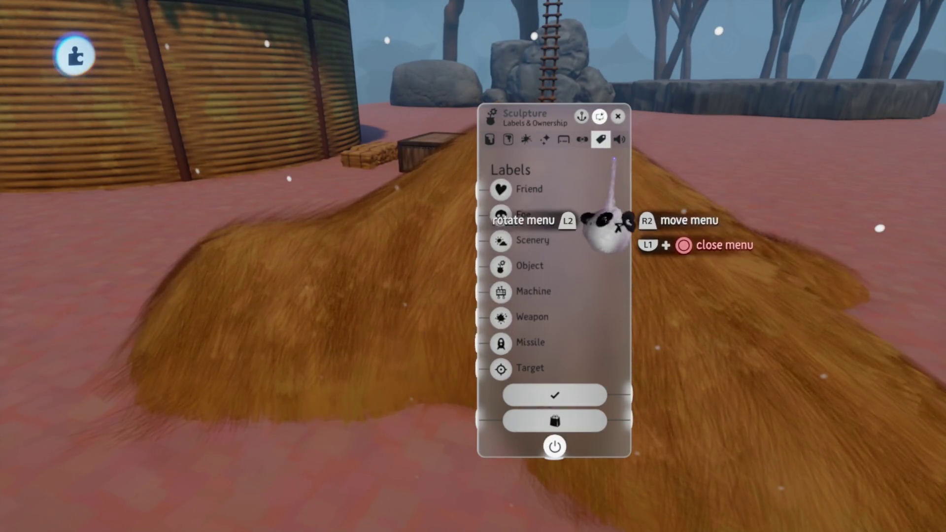
key("Escape")
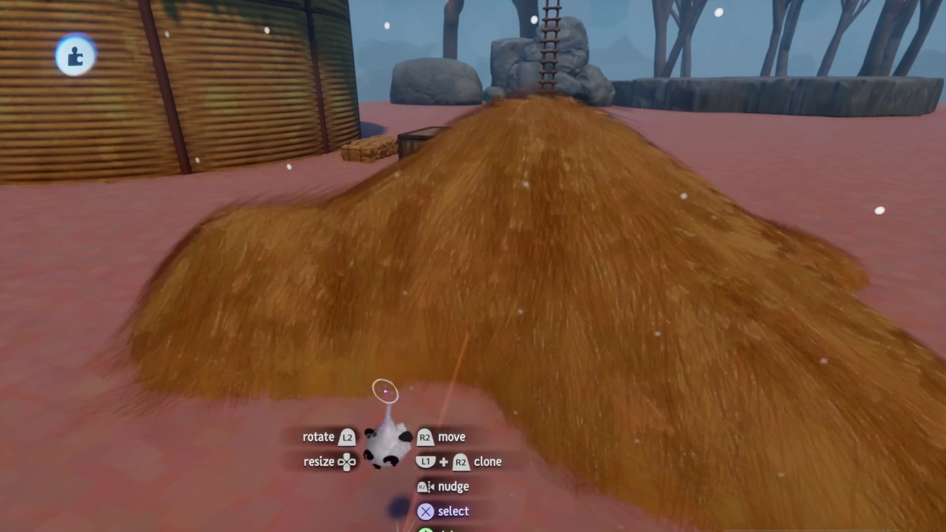
left_click(387, 391)
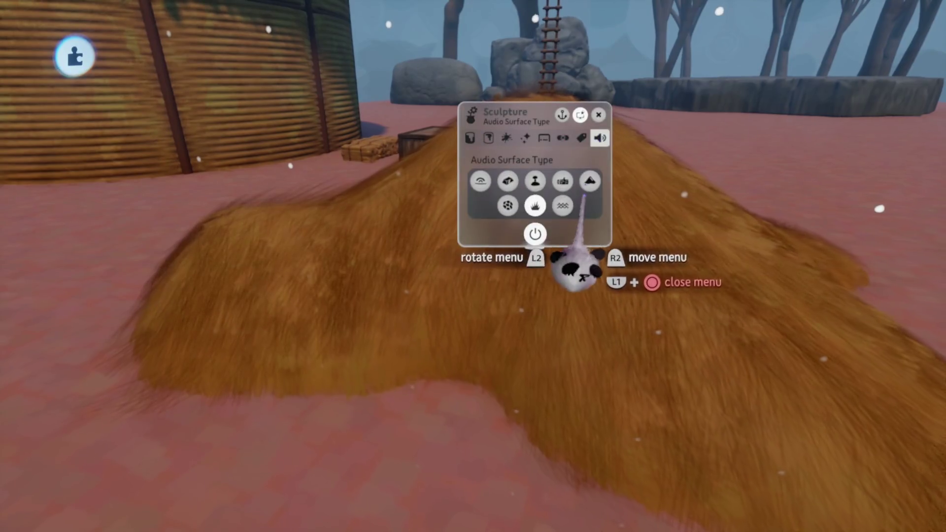
key("Escape")
left_click(296, 281)
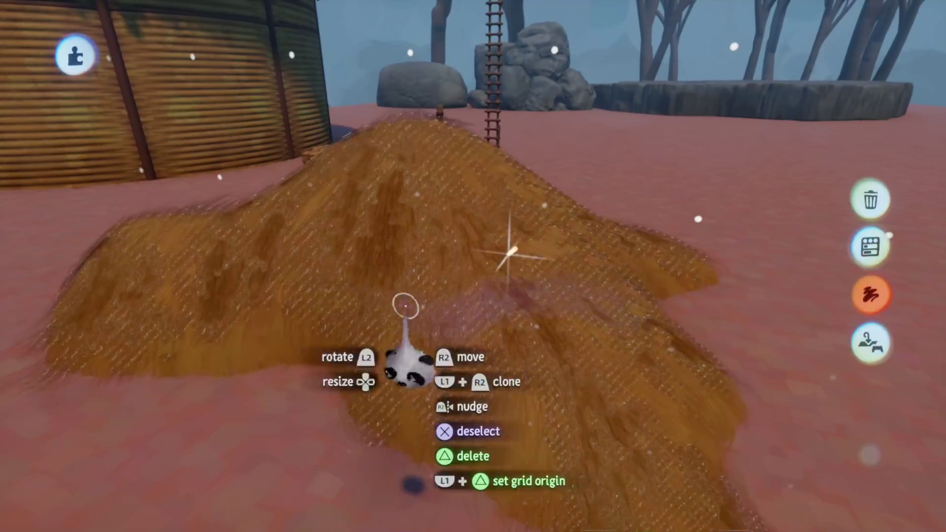
left_click(417, 308)
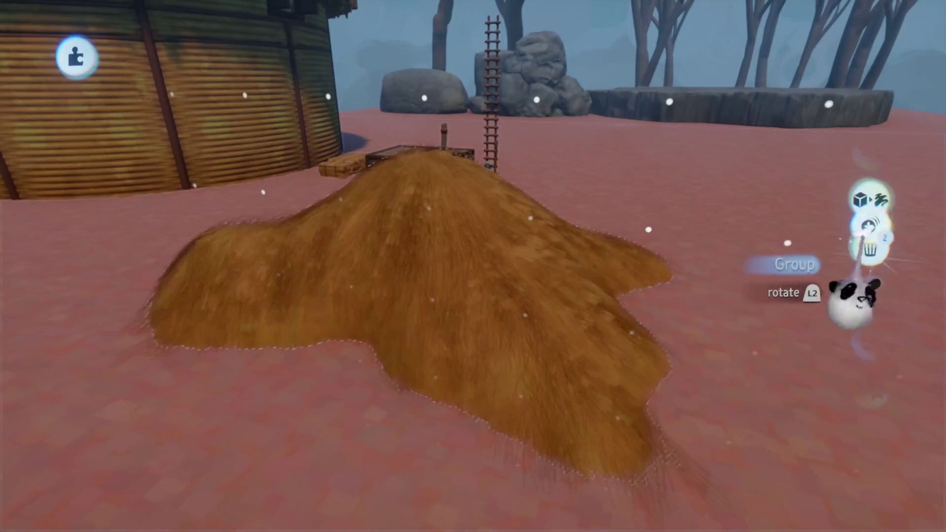
scroll(448, 373, "down", 5)
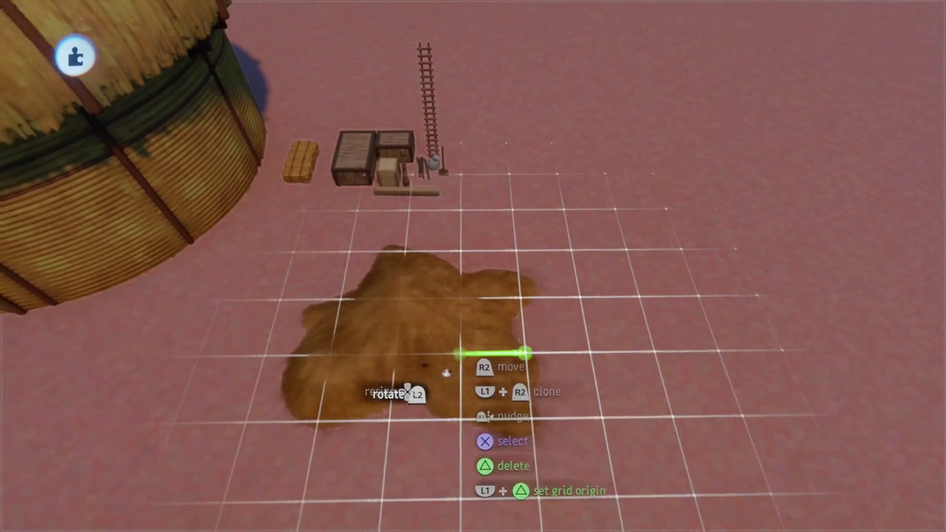
Step: Move the mound beside the hut and rotate it about 36 degrees with Precise Move
scroll(448, 373, "up", 10)
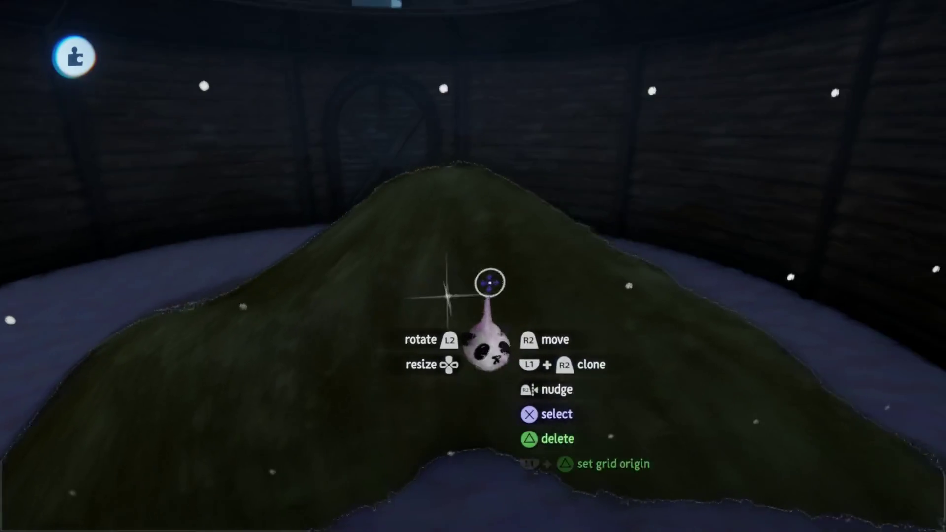
mouse_move(489, 282)
left_mouse_down()
mouse_move(280, 285)
mouse_move(296, 298)
mouse_move(312, 271)
mouse_move(443, 304)
left_mouse_up()
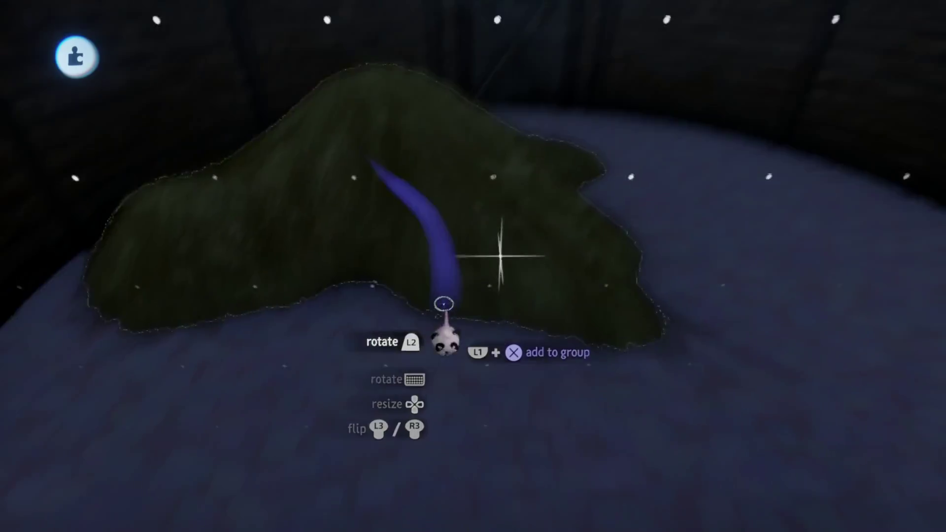
scroll(443, 304, "down", 3)
key("s")
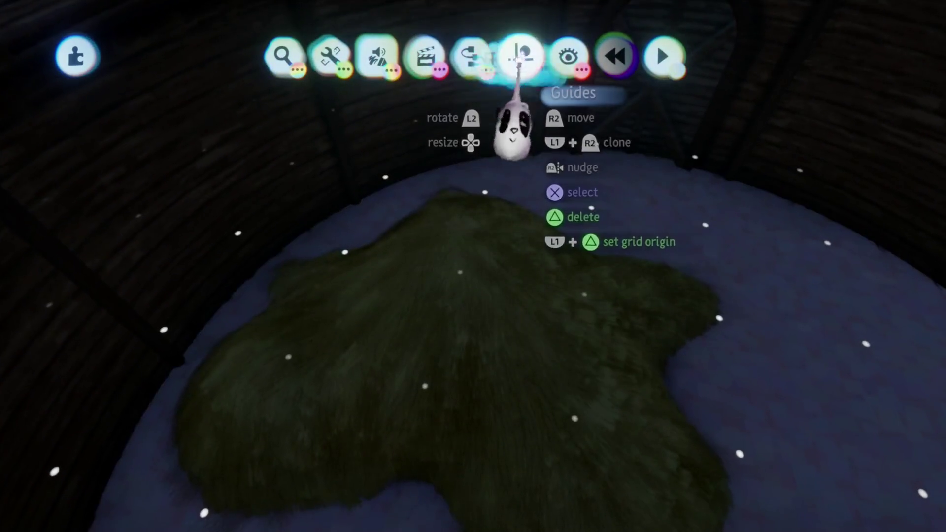
left_click(512, 56)
left_click(453, 236)
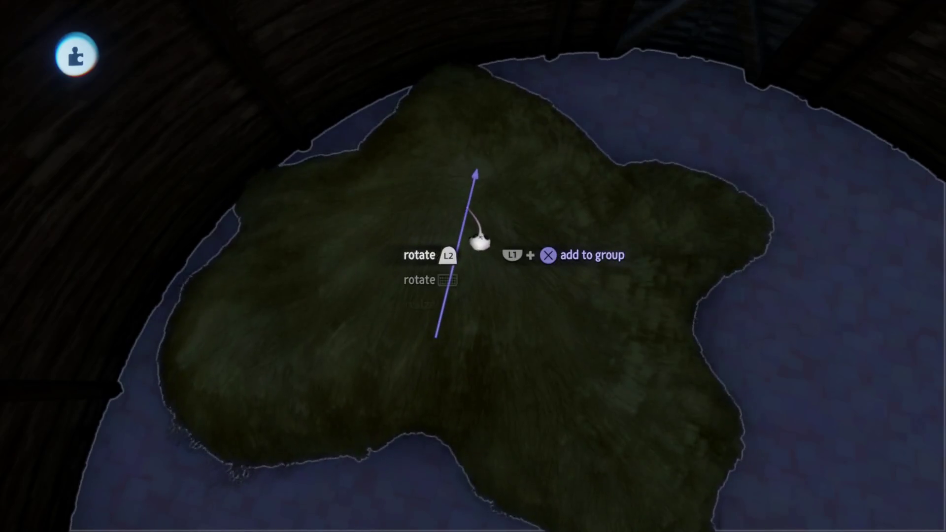
mouse_move(527, 235)
left_mouse_down()
mouse_move(532, 211)
mouse_move(520, 237)
mouse_move(527, 228)
mouse_move(484, 195)
mouse_move(524, 261)
mouse_move(386, 131)
mouse_move(330, 104)
mouse_move(469, 183)
left_mouse_up()
Step: Rotate the mound to about 157 degrees, shrink it to 73%, and release it against the hut wall
left_click(475, 186)
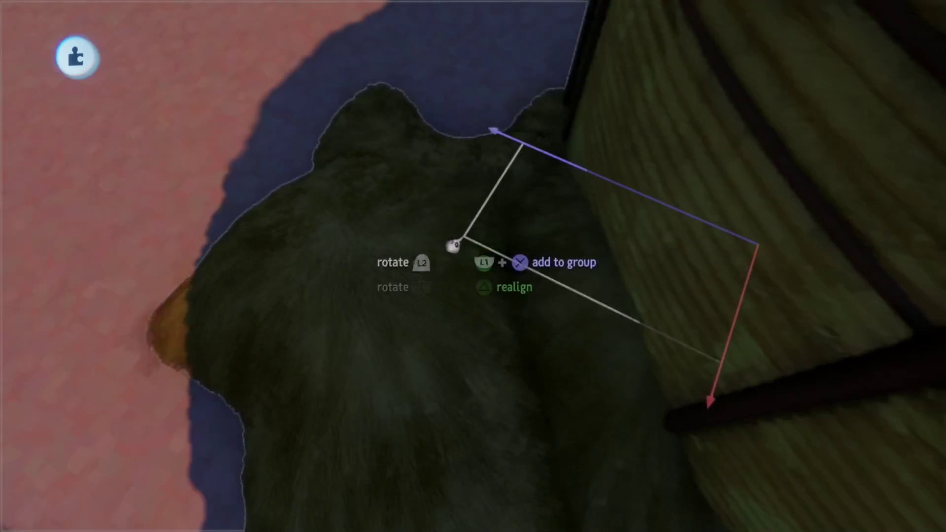
mouse_move(450, 245)
left_mouse_down()
mouse_move(452, 236)
mouse_move(376, 253)
mouse_move(368, 178)
mouse_move(416, 143)
mouse_move(451, 422)
mouse_move(446, 243)
mouse_move(454, 222)
mouse_move(444, 247)
mouse_move(449, 232)
mouse_move(444, 318)
left_mouse_up()
mouse_move(465, 274)
left_mouse_down()
mouse_move(488, 262)
mouse_move(404, 255)
left_mouse_up()
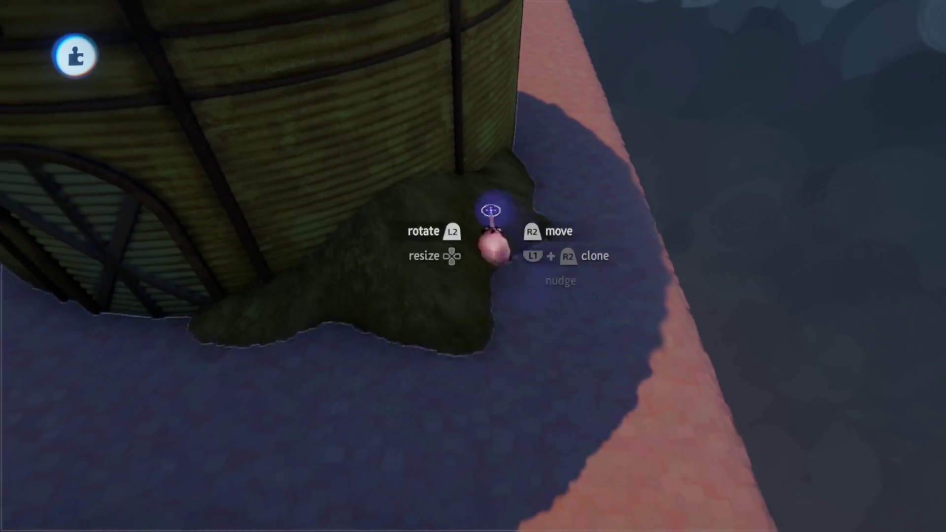
scroll(492, 266, "down", 5)
left_click_drag(493, 213, 542, 217)
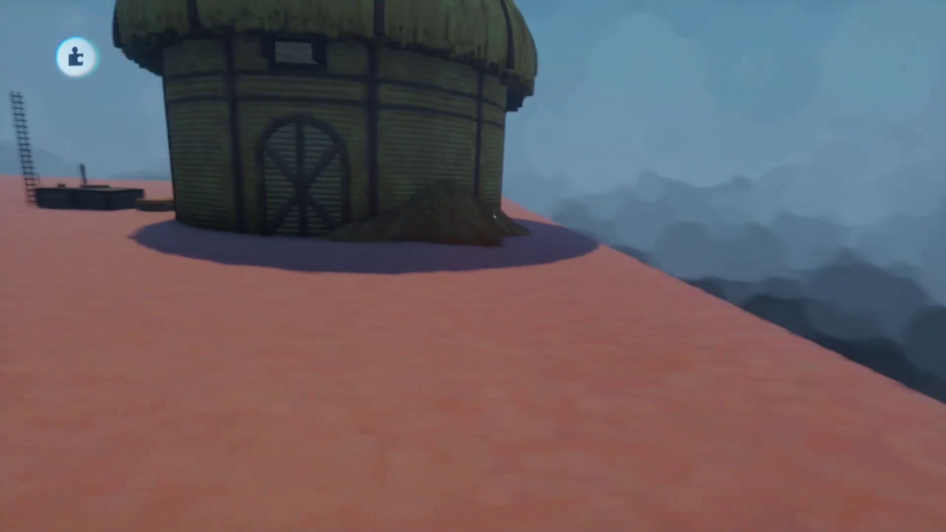
Step: Save a private online version of the village assets creation and return to the village scene
scroll(473, 266, "up", 5)
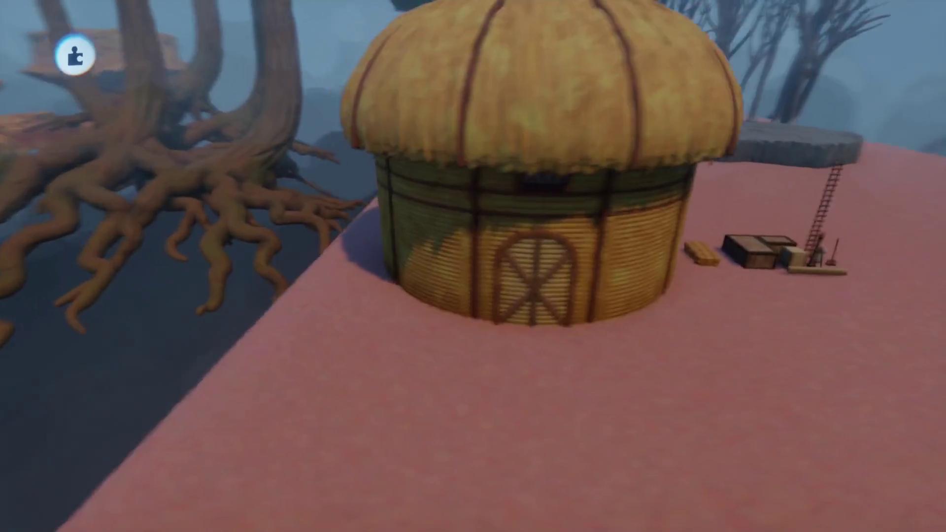
scroll(502, 313, "up", 3)
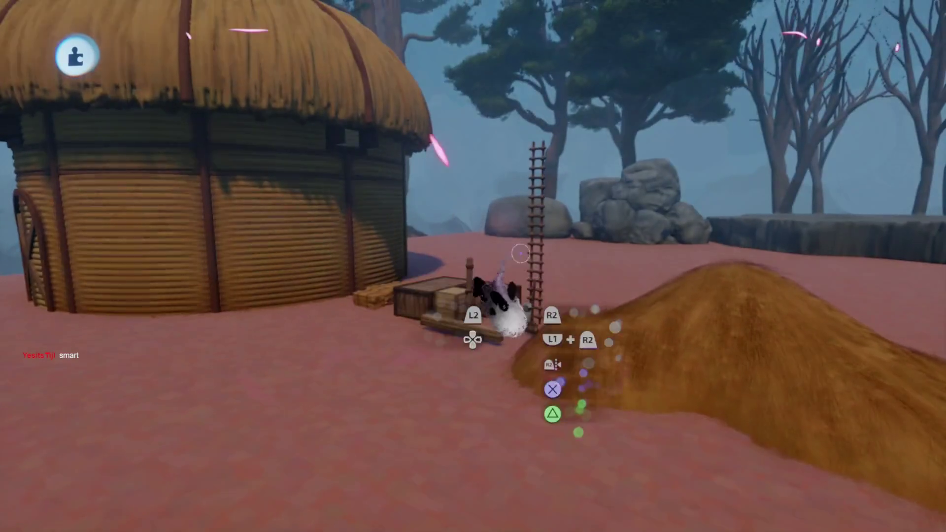
key("Escape")
left_click(582, 352)
left_click(808, 276)
left_click(870, 40)
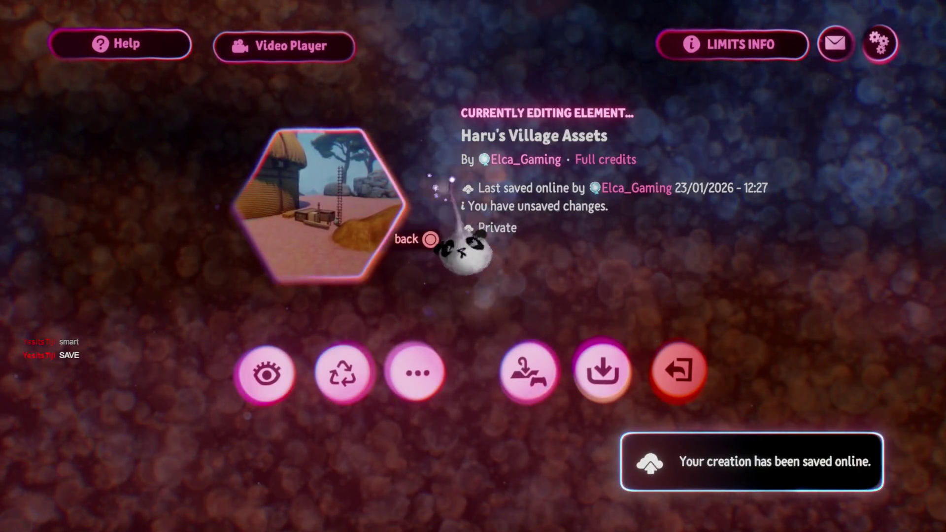
key("Escape")
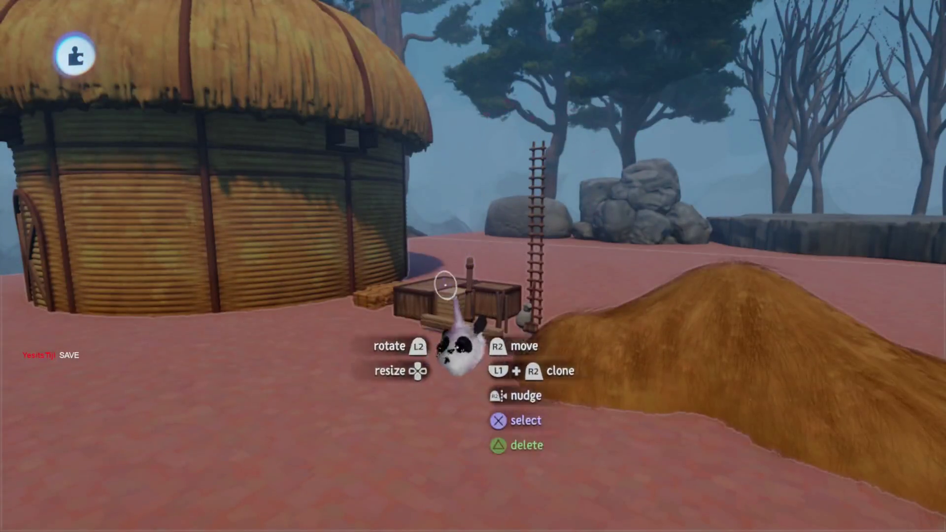